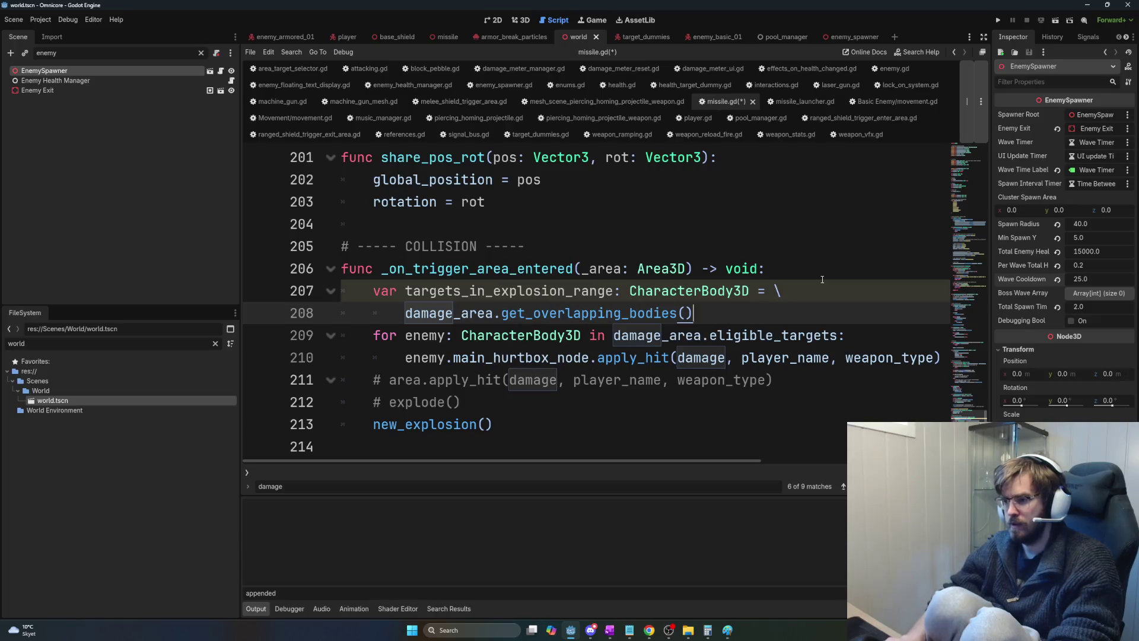
Change the targets_in_explosion_range type on line 207 from CharacterBody3D to Node3D.
key("ctrl+s")
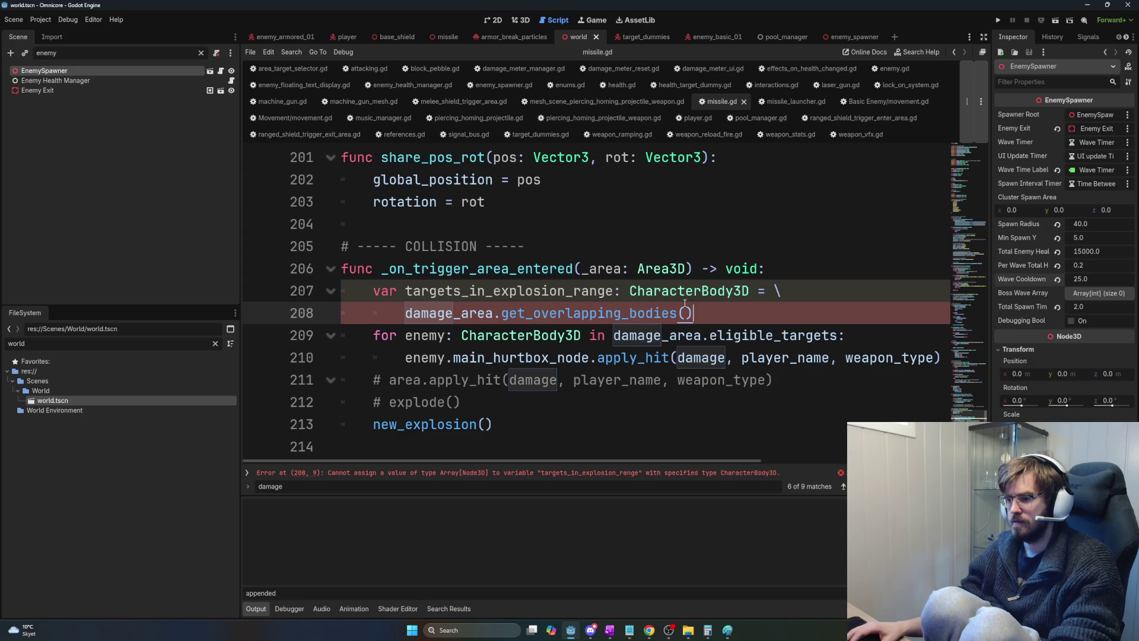
double_click(650, 290)
type("Node3D")
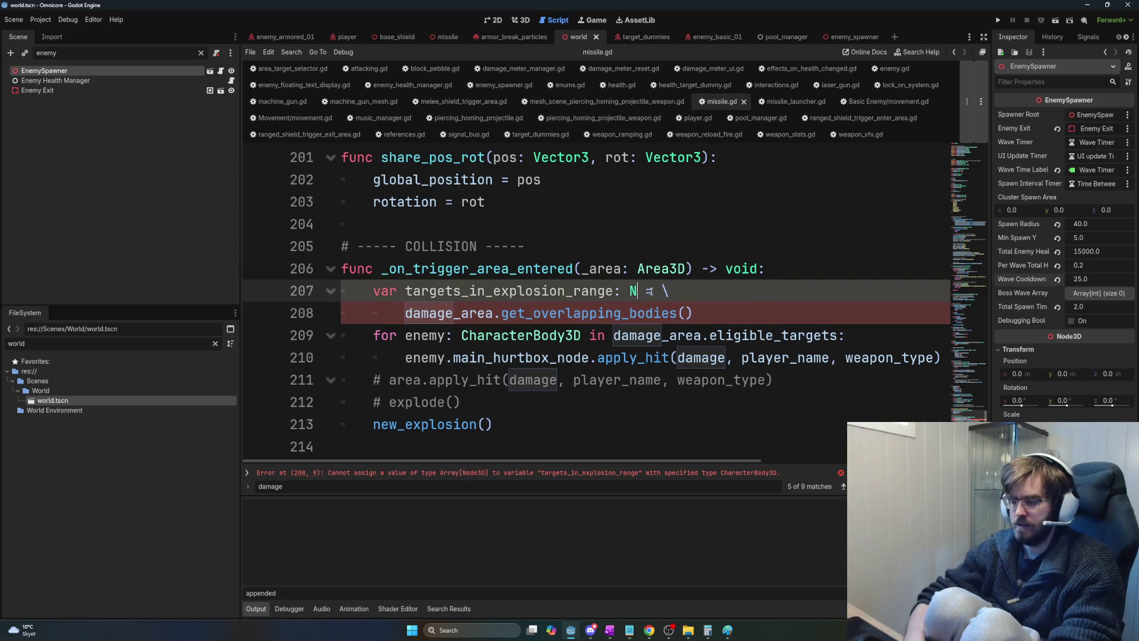
key("Escape")
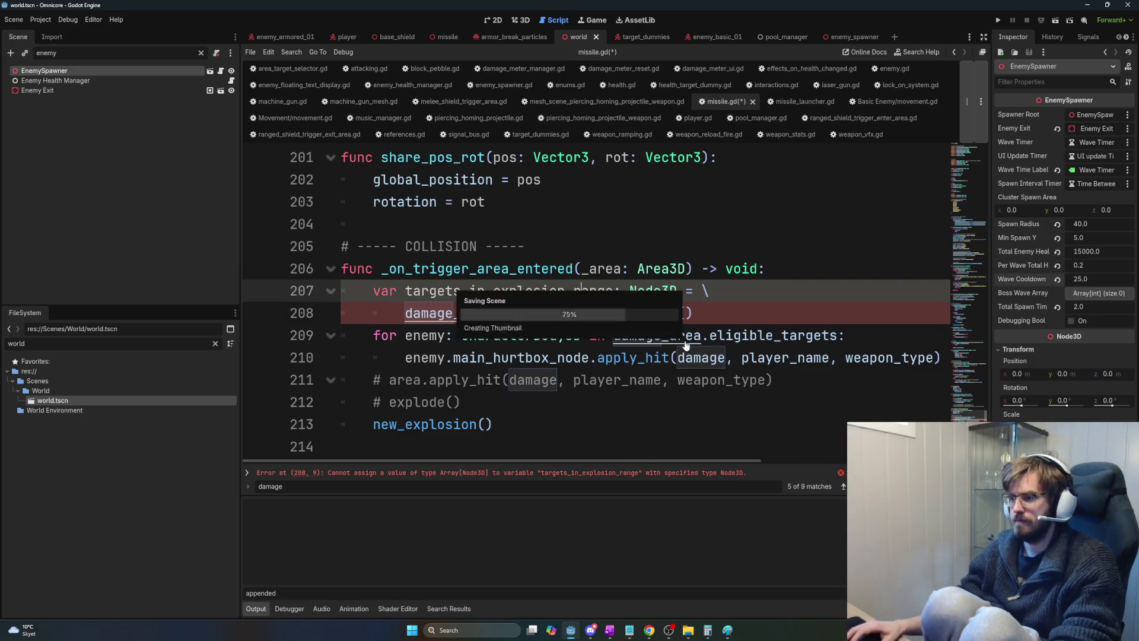
mouse_move(681, 299)
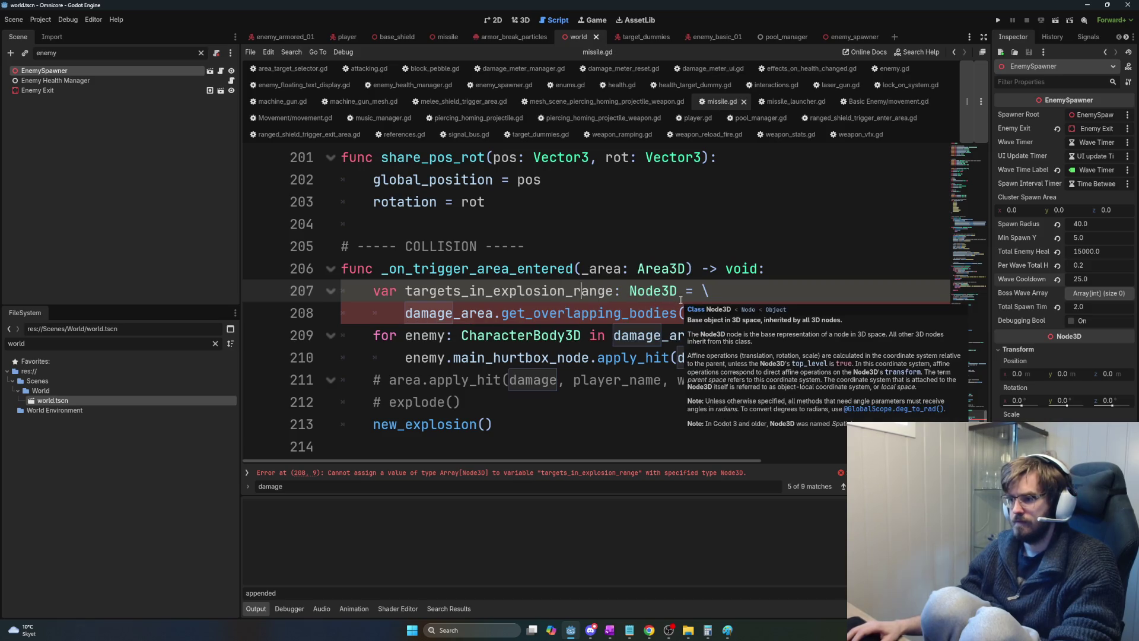
mouse_move(647, 312)
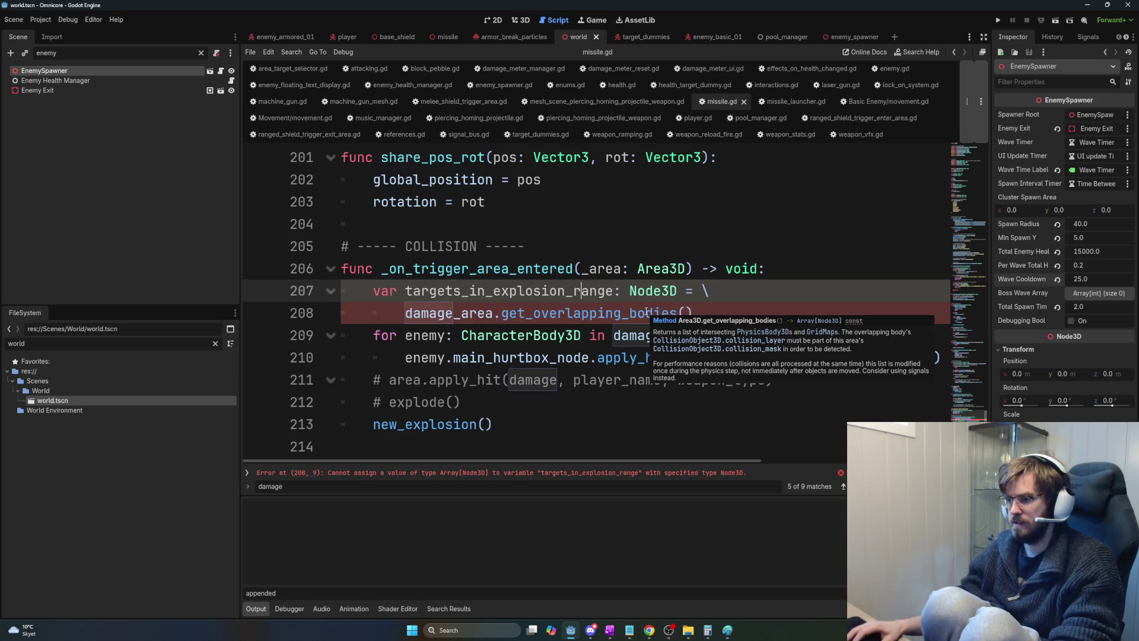
Wrap the type as Array[Node3D] and save missile.gd.
double_click(656, 291)
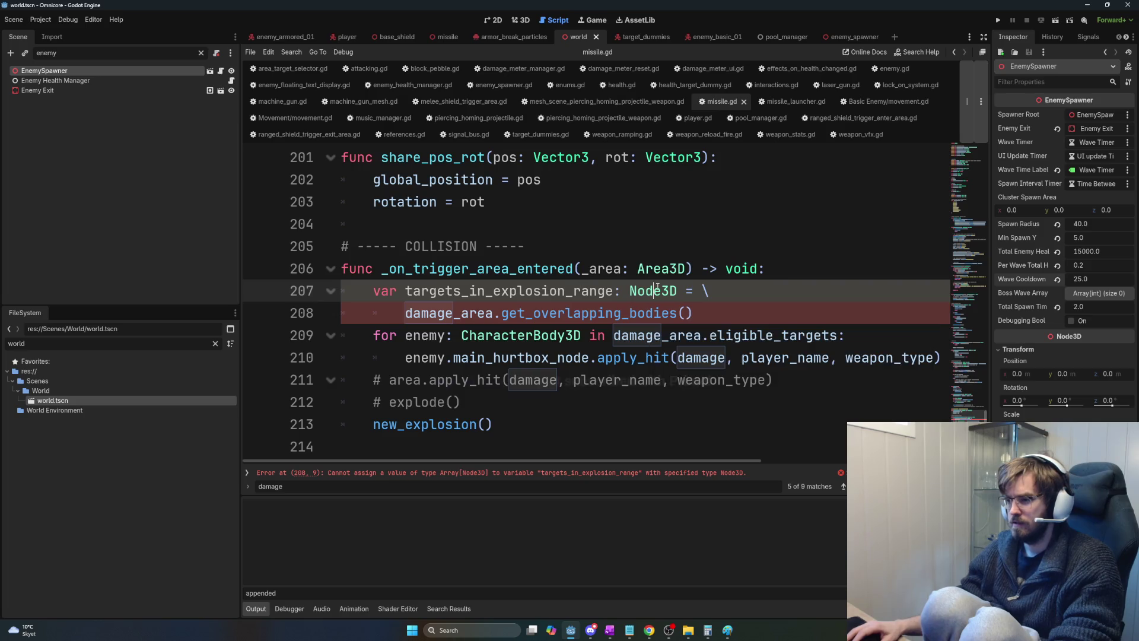
type("[")
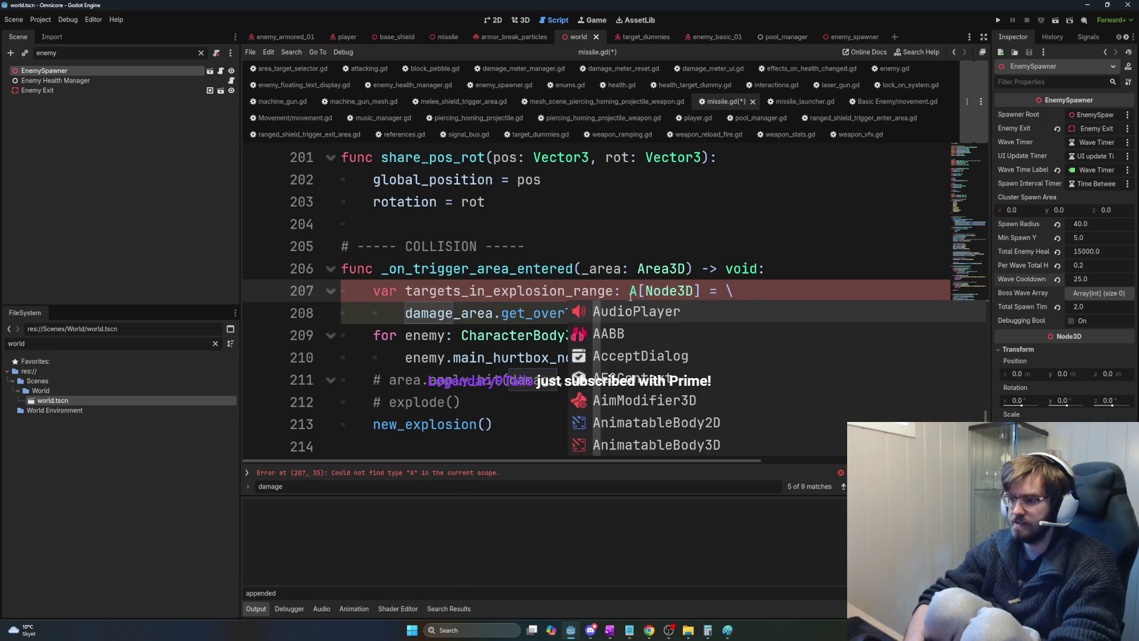
key("Escape")
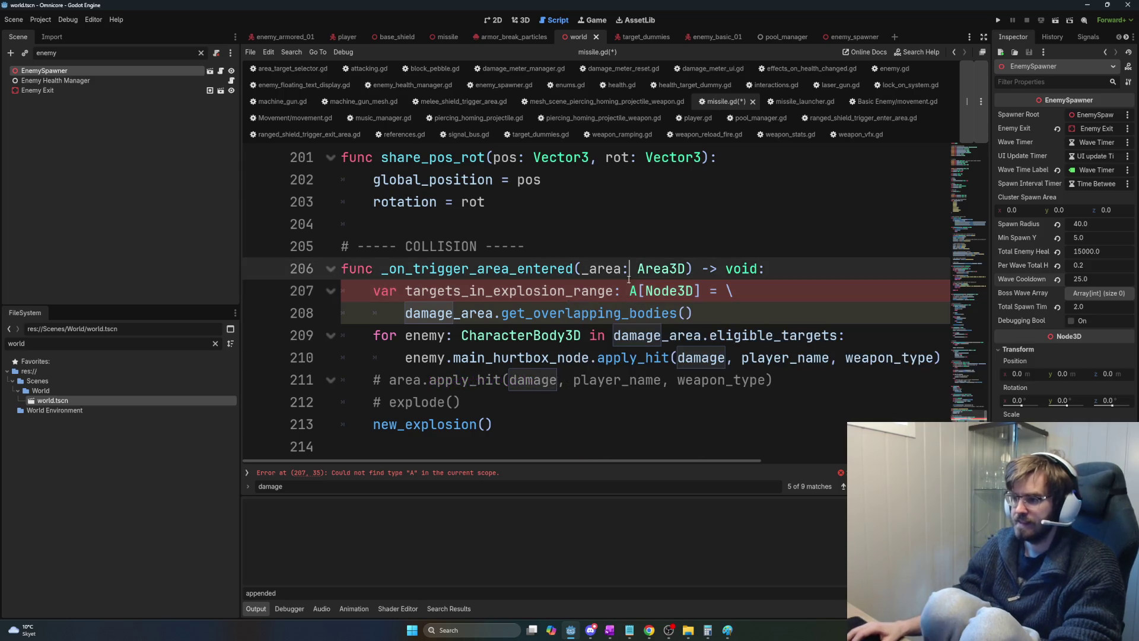
type("rray")
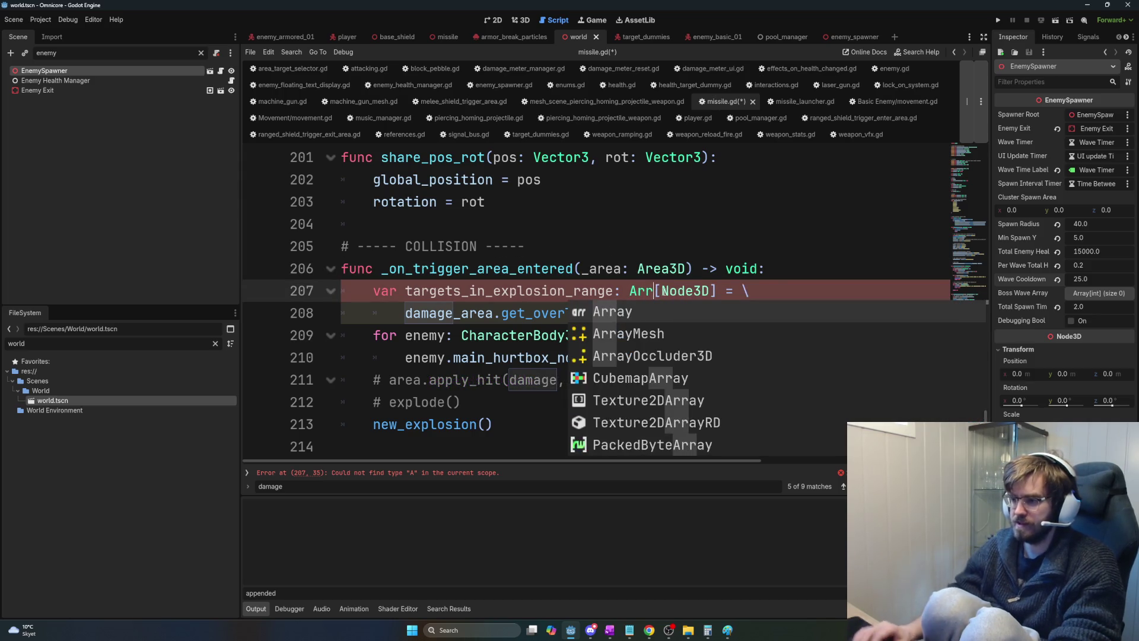
key("Escape")
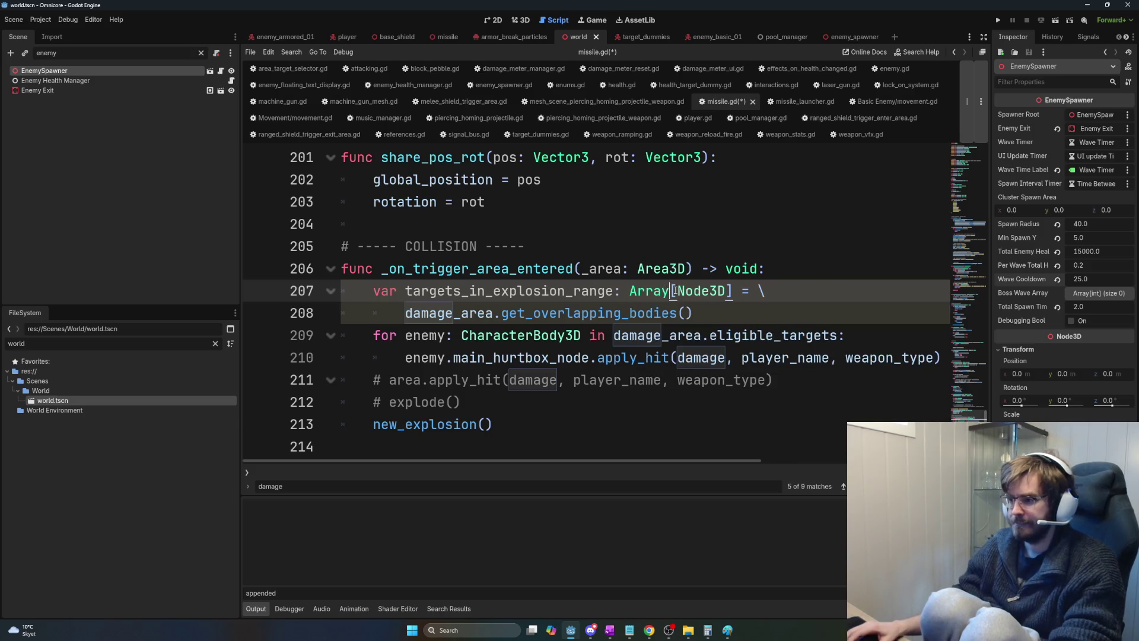
key("ctrl+s")
left_click_drag(694, 313, 525, 285)
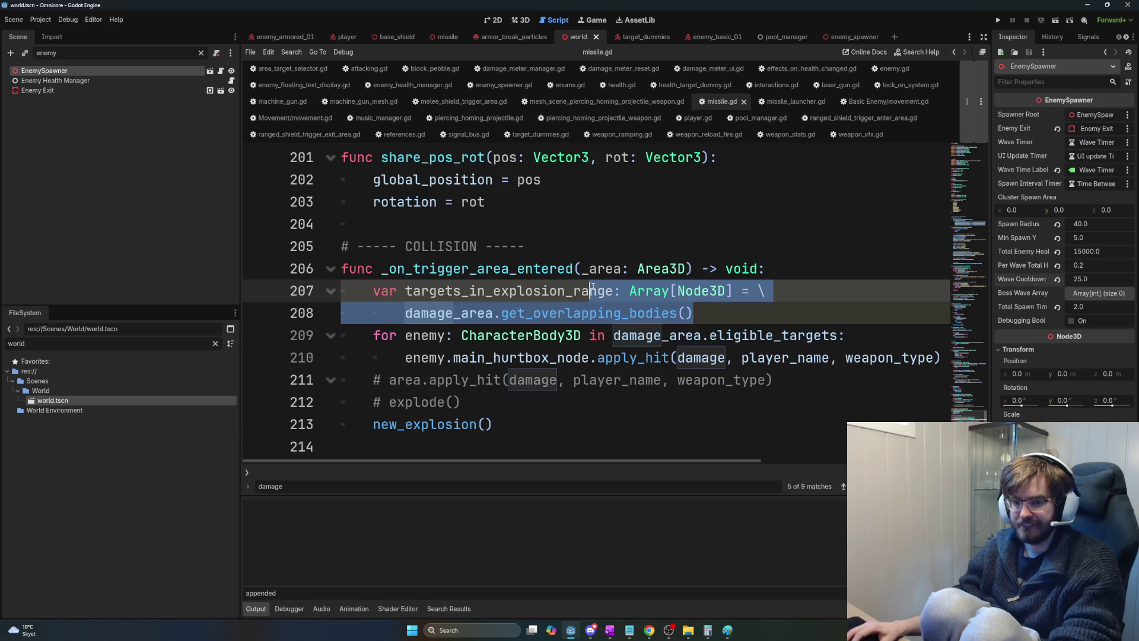
left_click(727, 308)
mouse_move(731, 310)
left_mouse_down()
mouse_move(462, 290)
mouse_move(405, 311)
left_mouse_up()
left_click(407, 309)
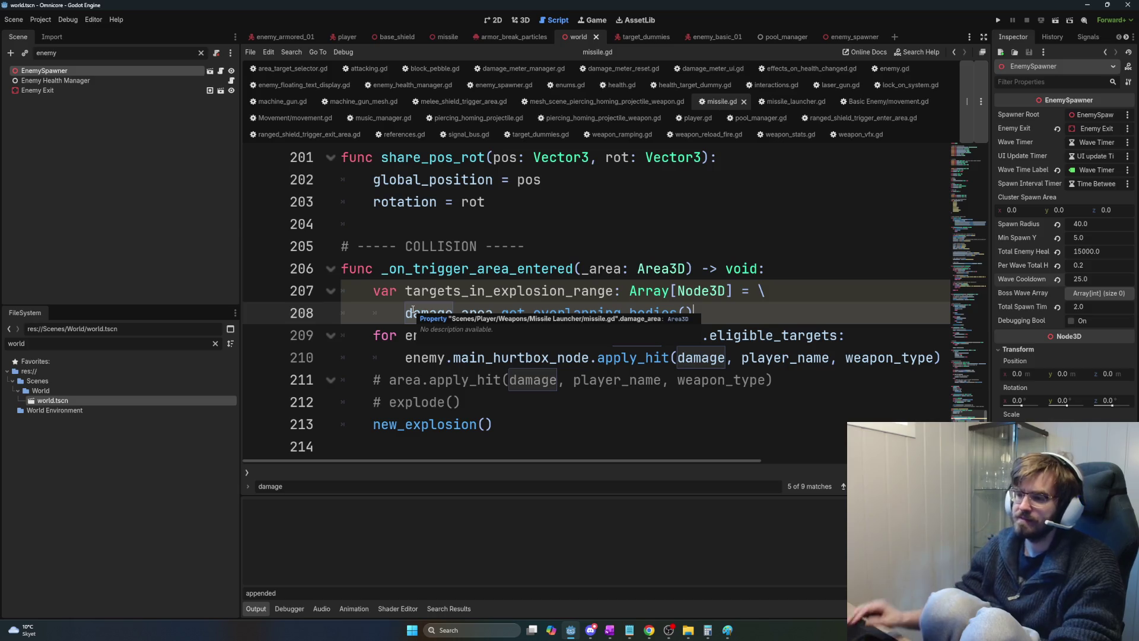
left_click(438, 291)
left_click(754, 317)
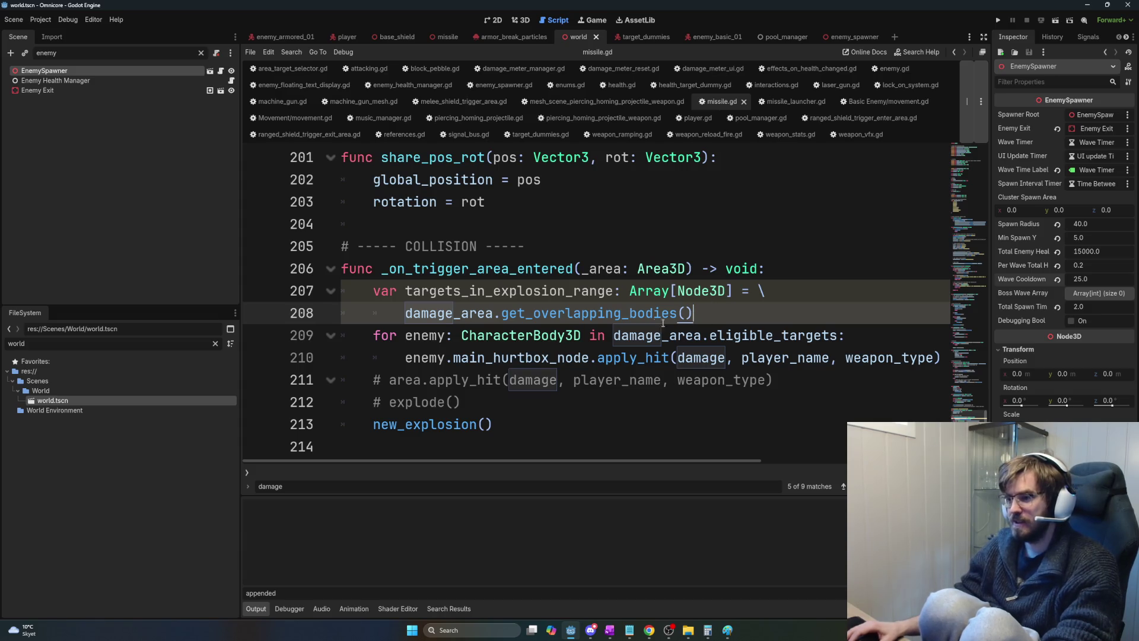
double_click(442, 294)
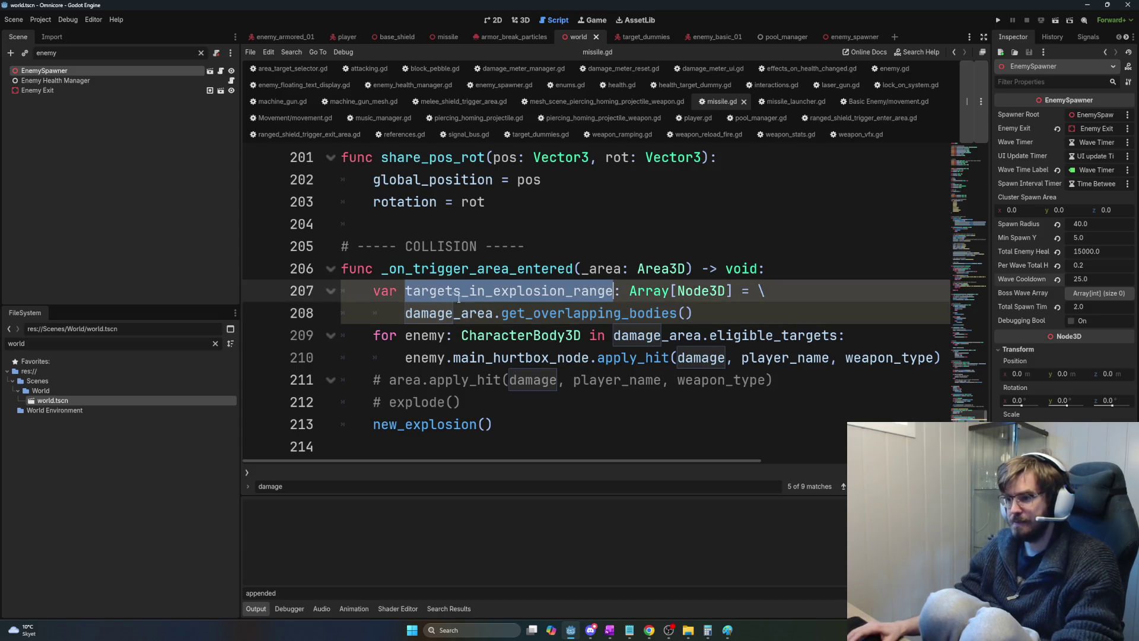
left_click_drag(405, 336, 572, 343)
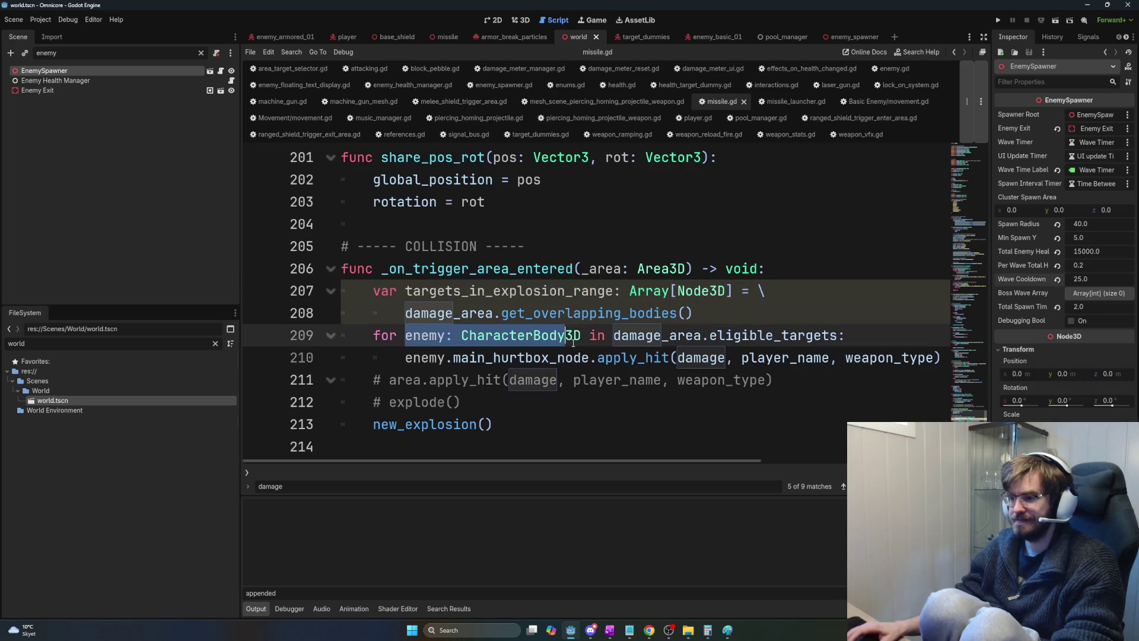
mouse_move(579, 343)
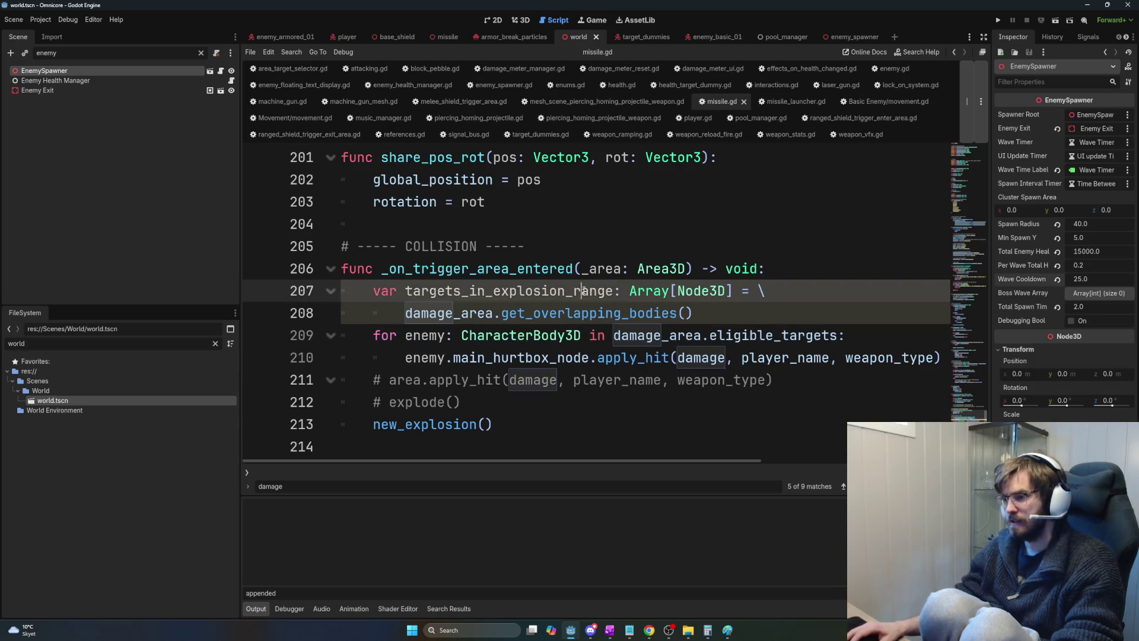
key("ctrl+z")
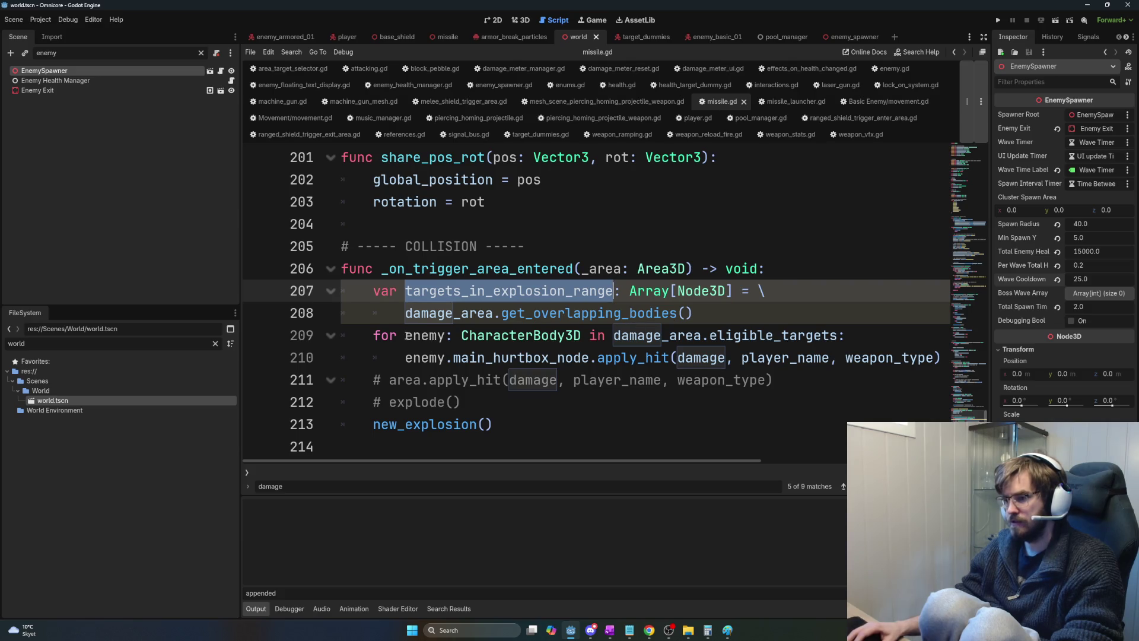
left_click_drag(405, 337, 446, 339)
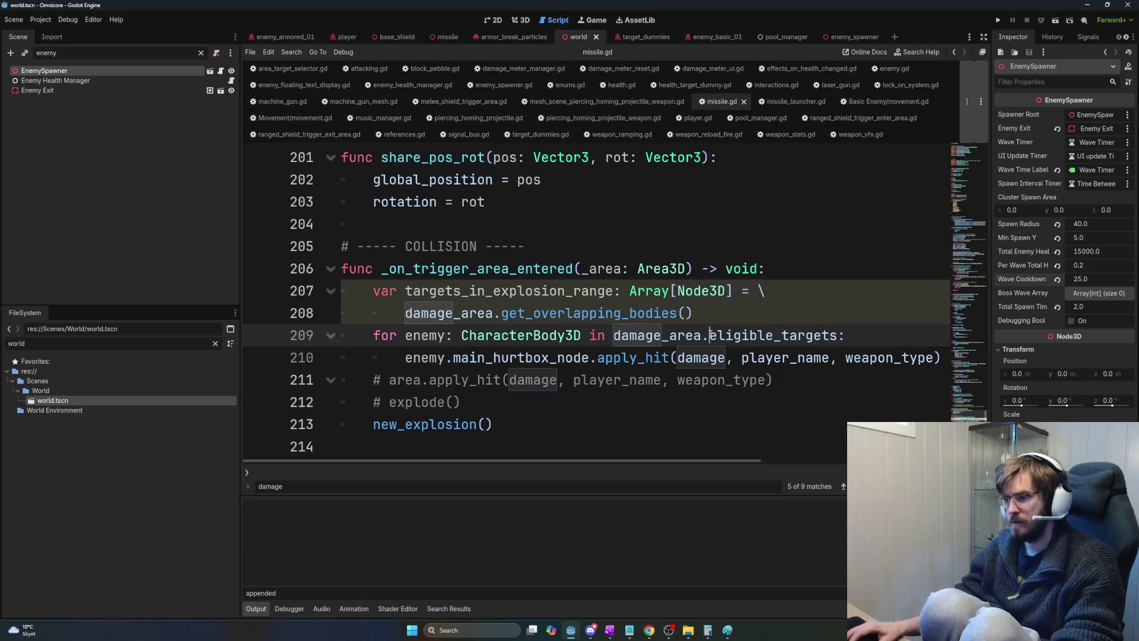
Make the line 209 loop iterate targets_in_explosion_range instead of damage_area.eligible_targets, and save.
double_click(783, 337)
key("BackSpace")
key("BackSpace")
key("BackSpace")
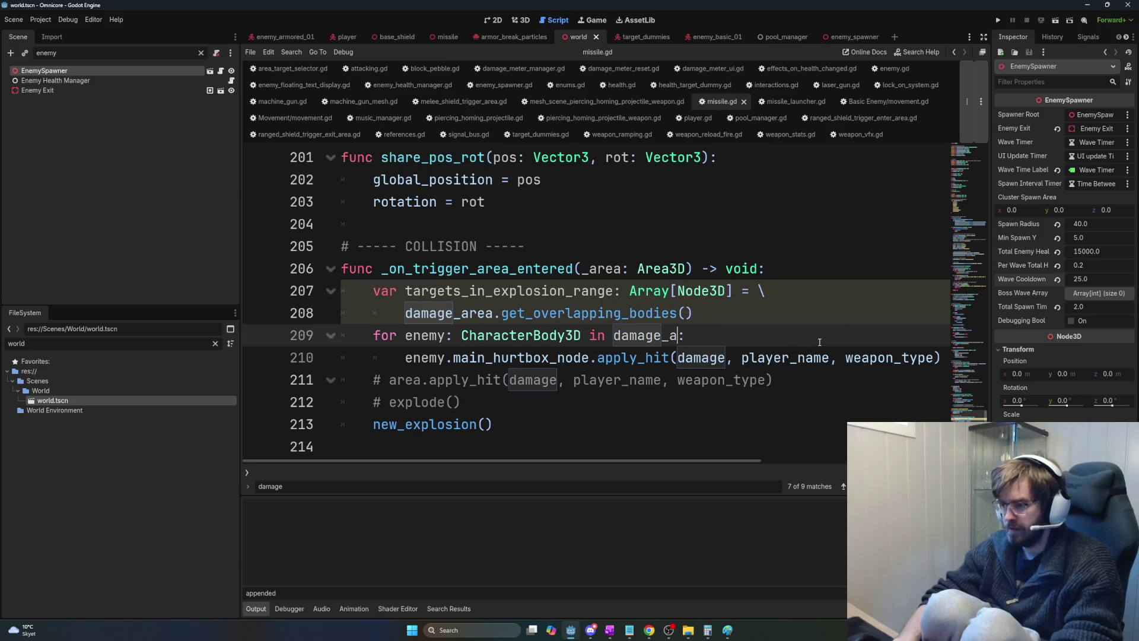
key("BackSpace")
type("targets_in_explosion_range")
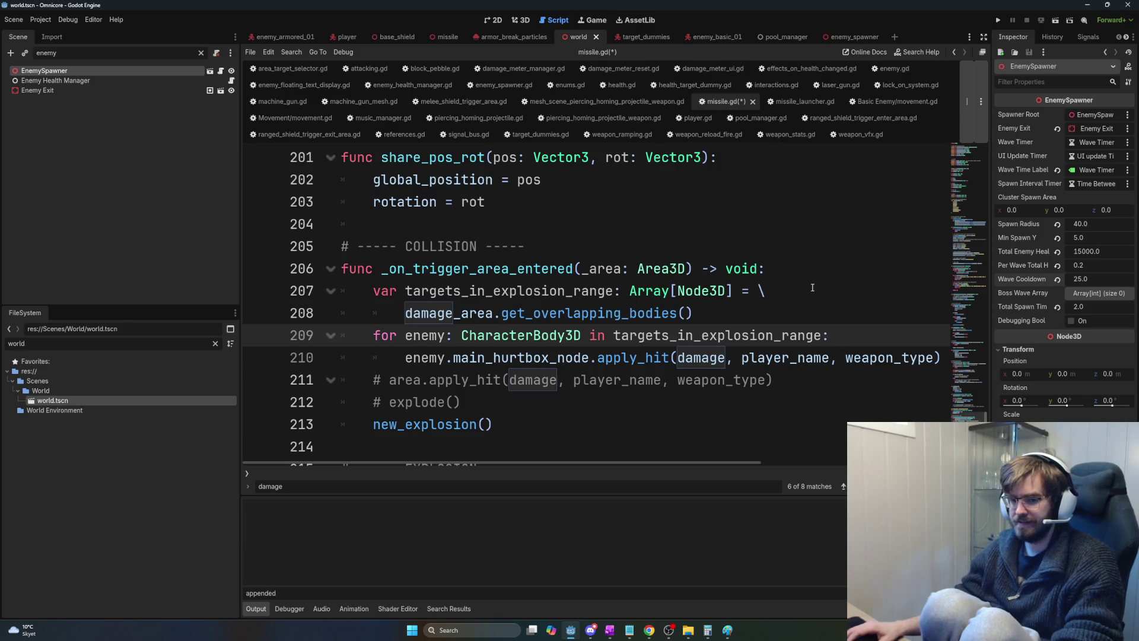
key("ctrl+s")
Inspect targets_in_explosion_range and main_hurtbox_node on lines 209–210.
double_click(729, 337)
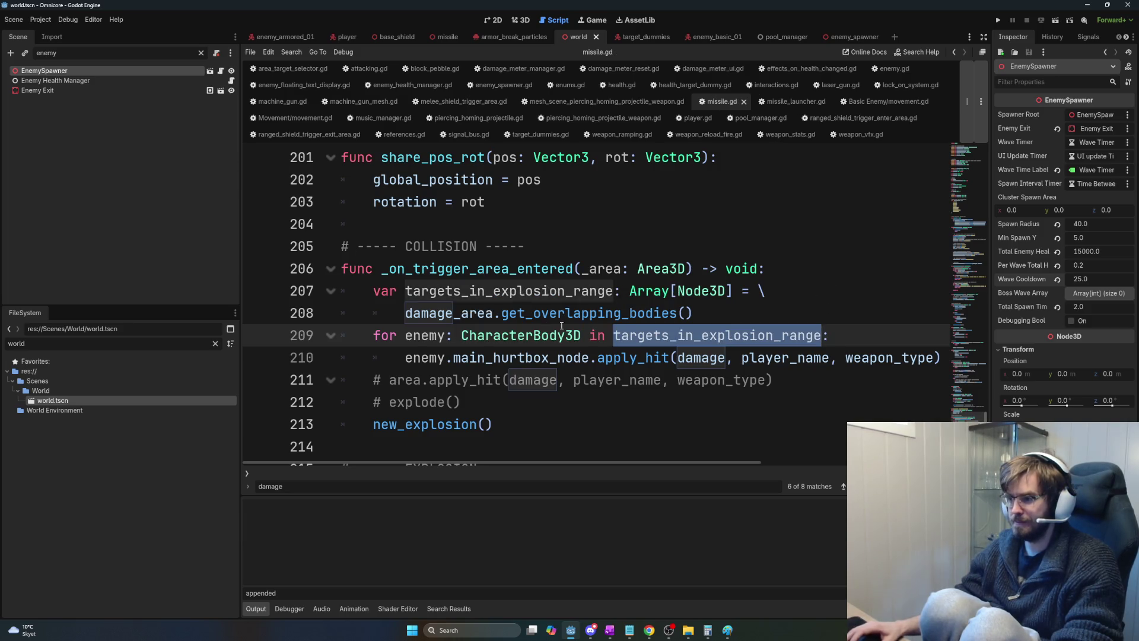
left_click(534, 289)
left_click(524, 335)
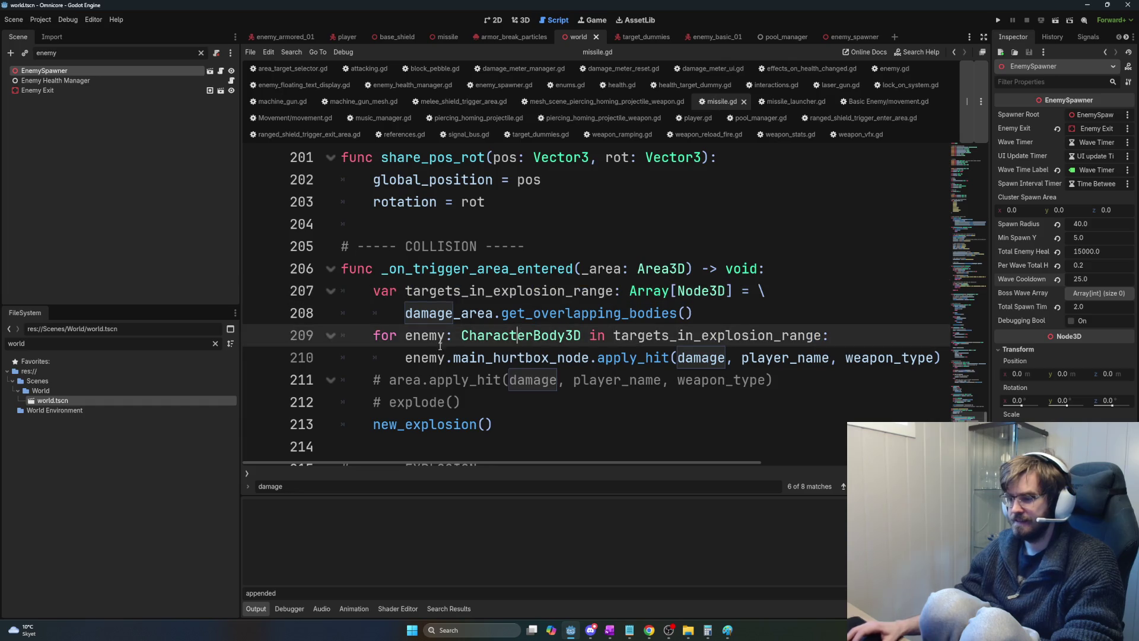
left_click(486, 355)
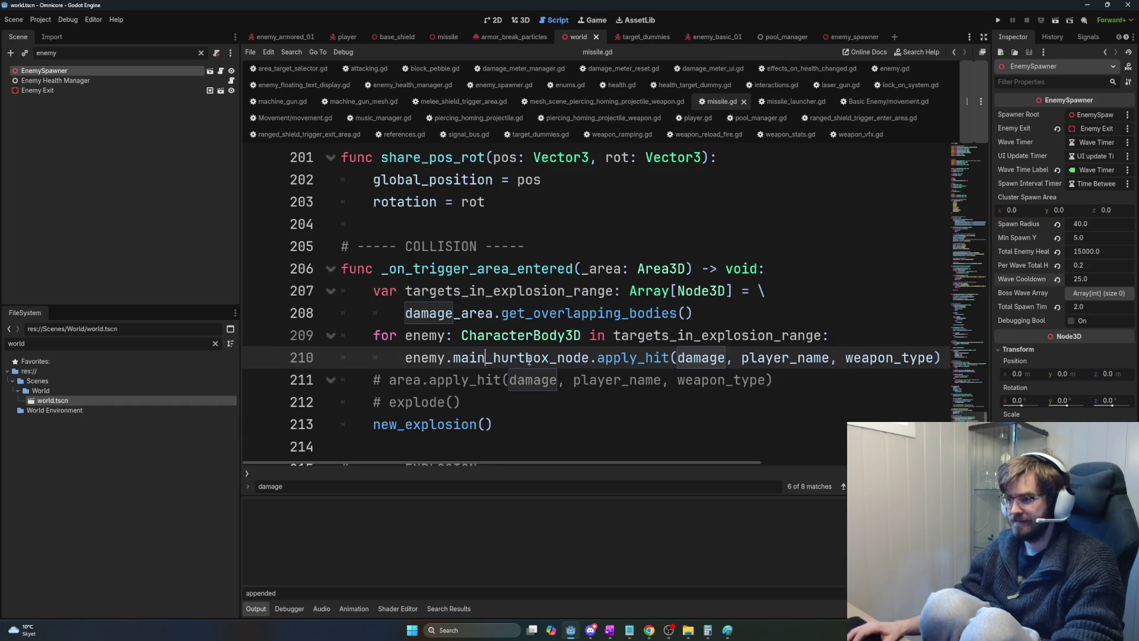
Run and host the game, then buy the Jetpack Speed upgrade.
key("F5")
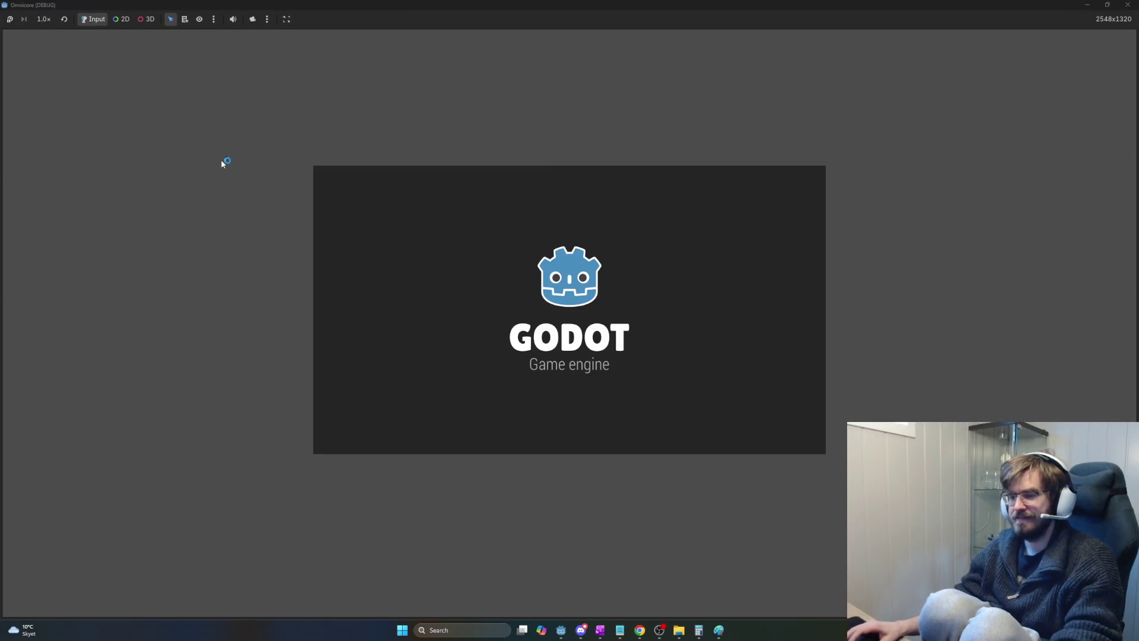
left_click(37, 36)
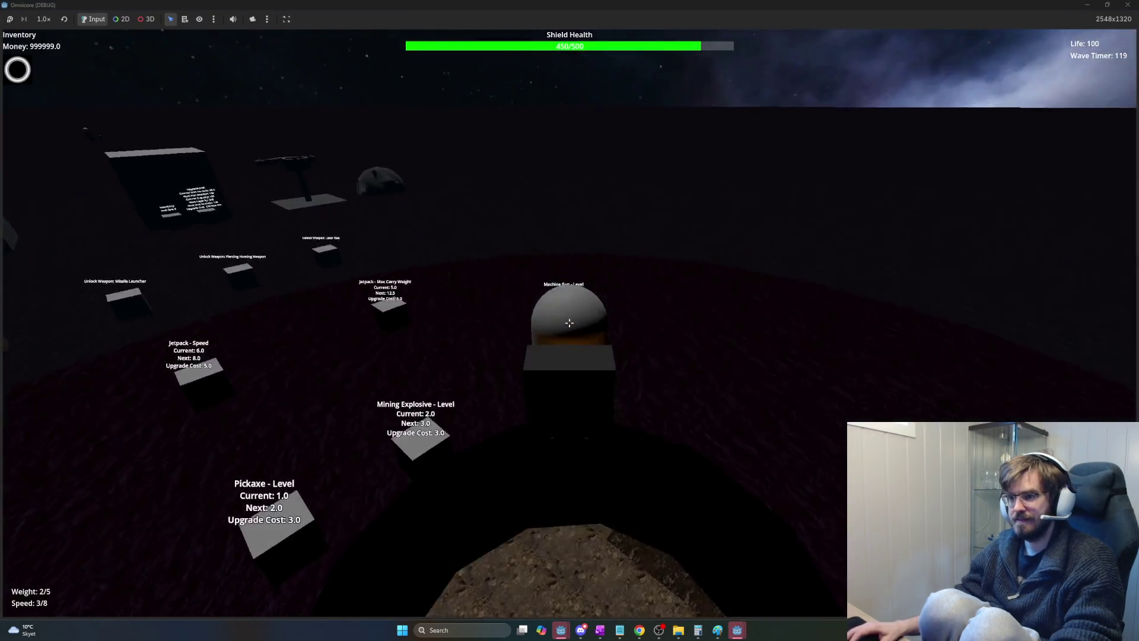
key("w")
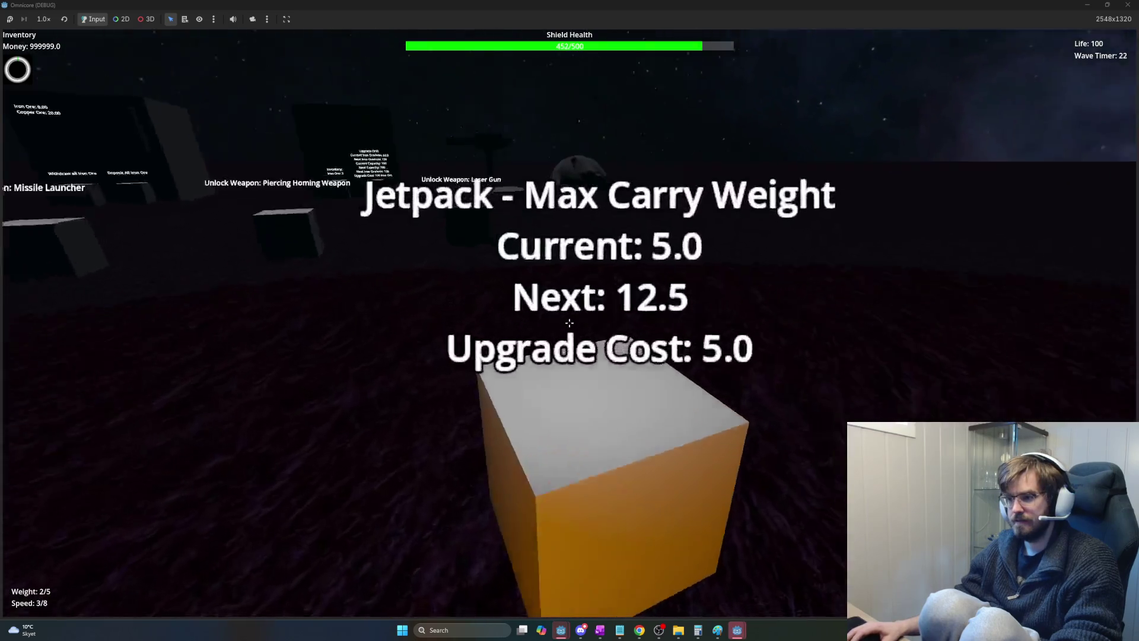
key("w")
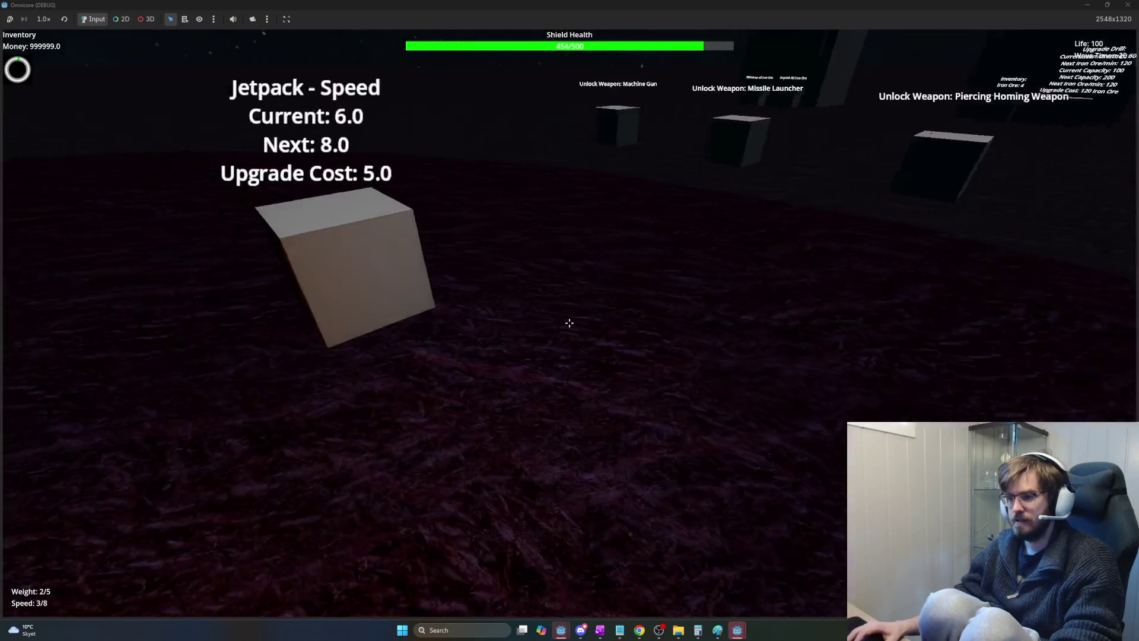
left_click(569, 323)
Unlock the Piercing Homing Weapon and Missile Launcher, then fly away from the dome.
key("w")
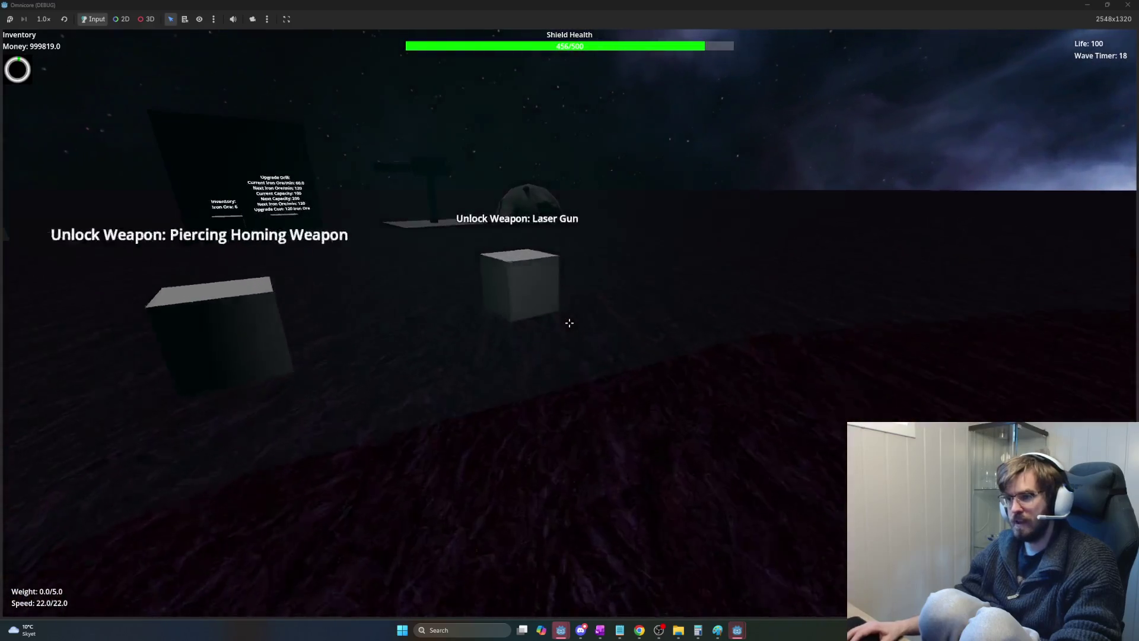
left_click(569, 323)
key("w")
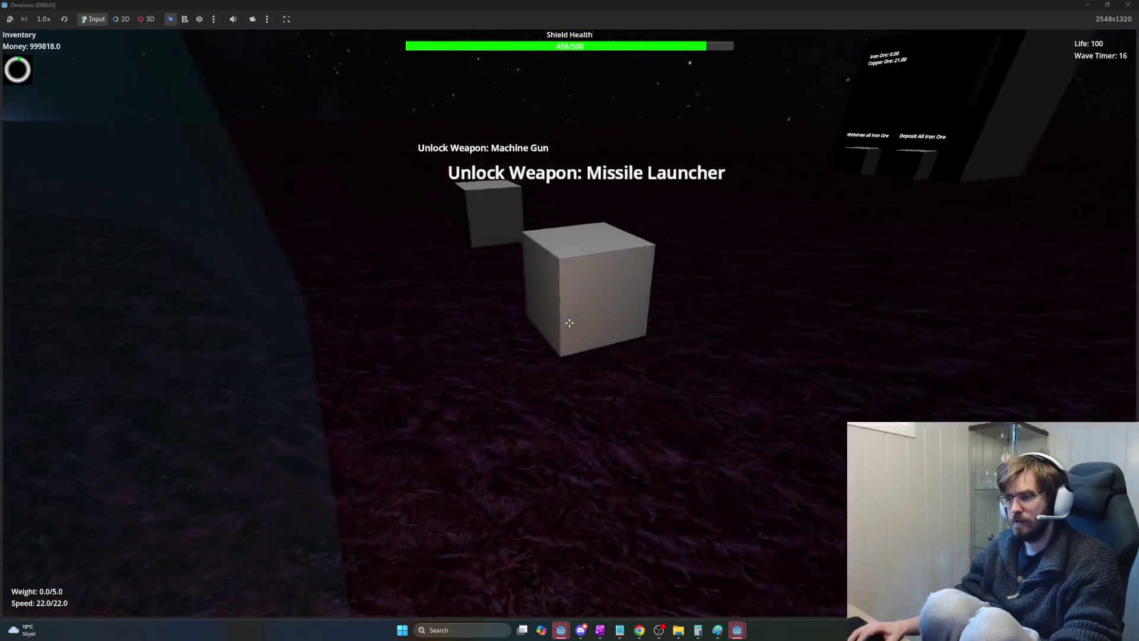
left_click(569, 322)
key("s")
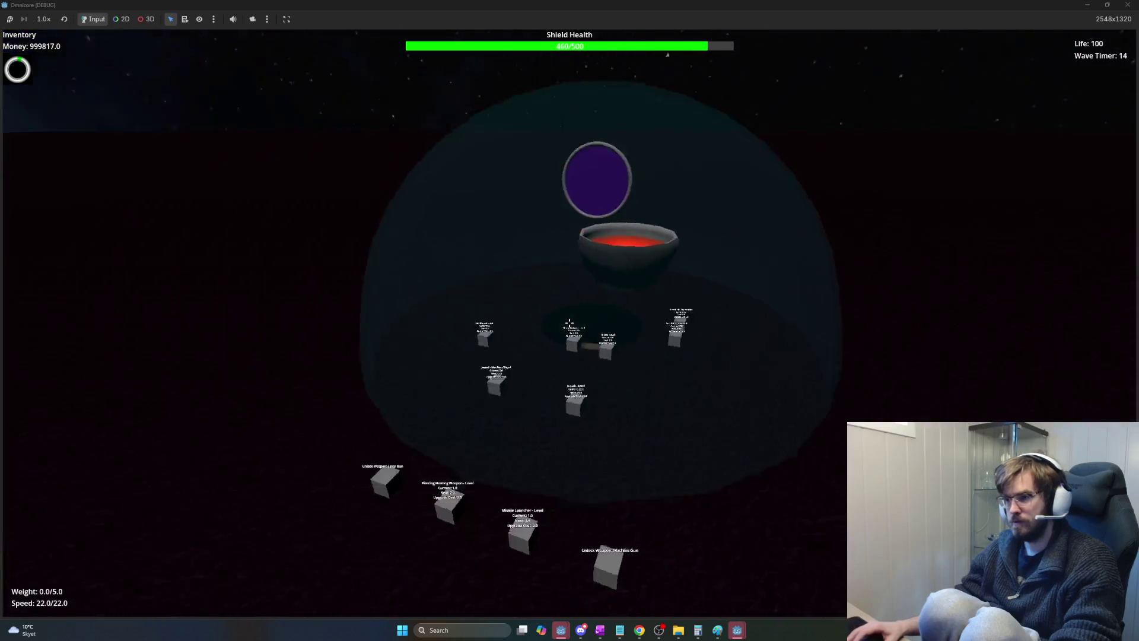
key("s")
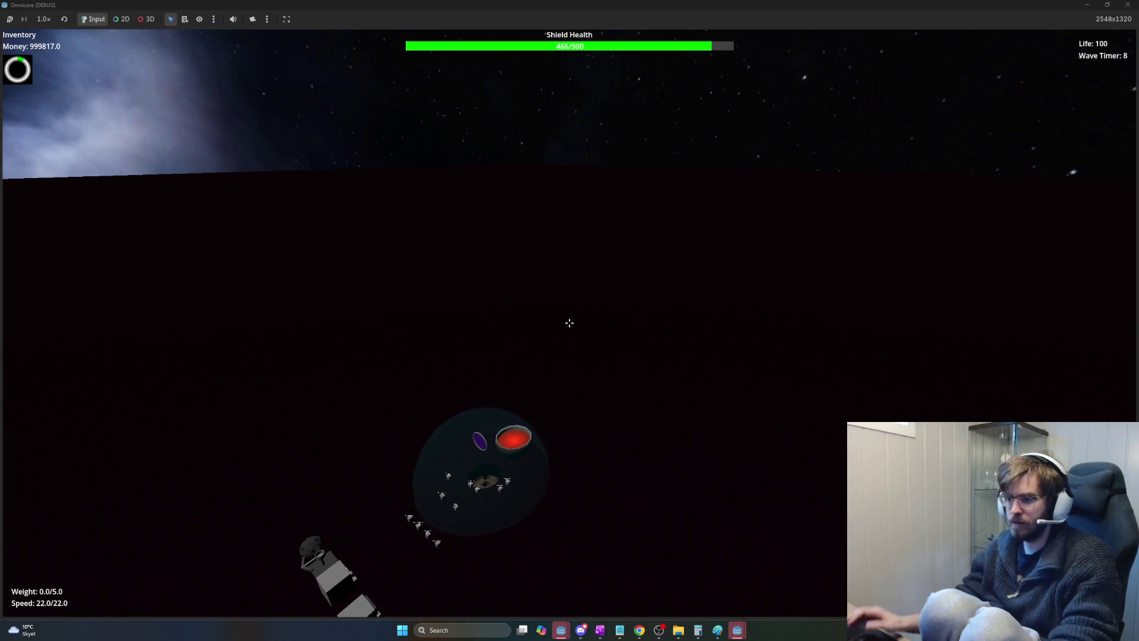
mouse_move(569, 323)
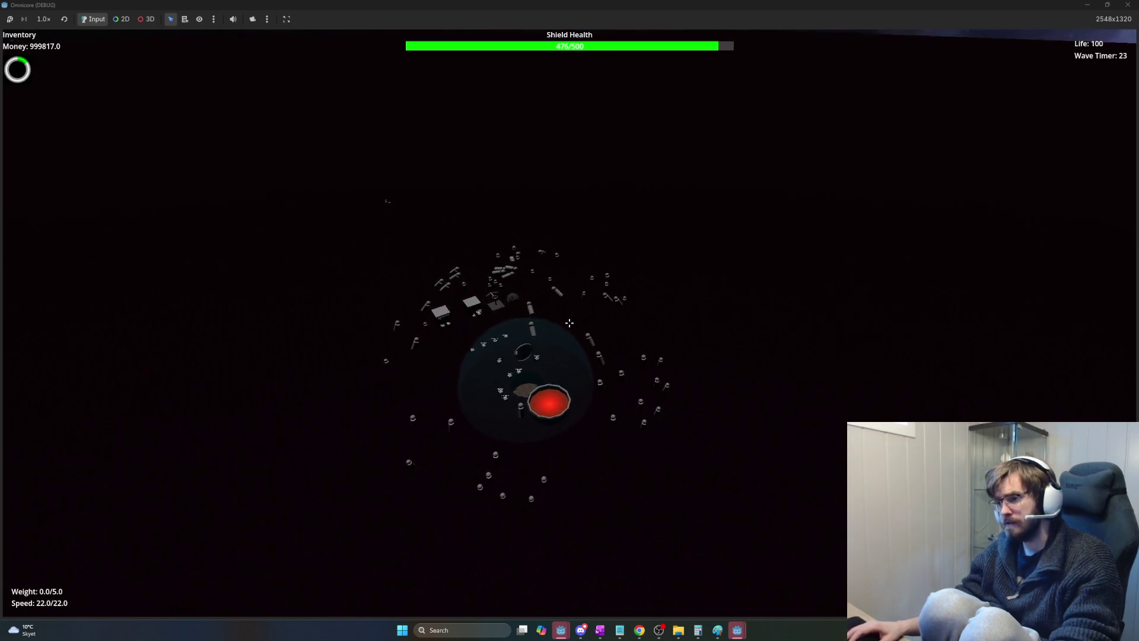
End the Omnicore debug run with F8 and return to missile.gd's collision handler.
scroll(569, 323, "up", 5)
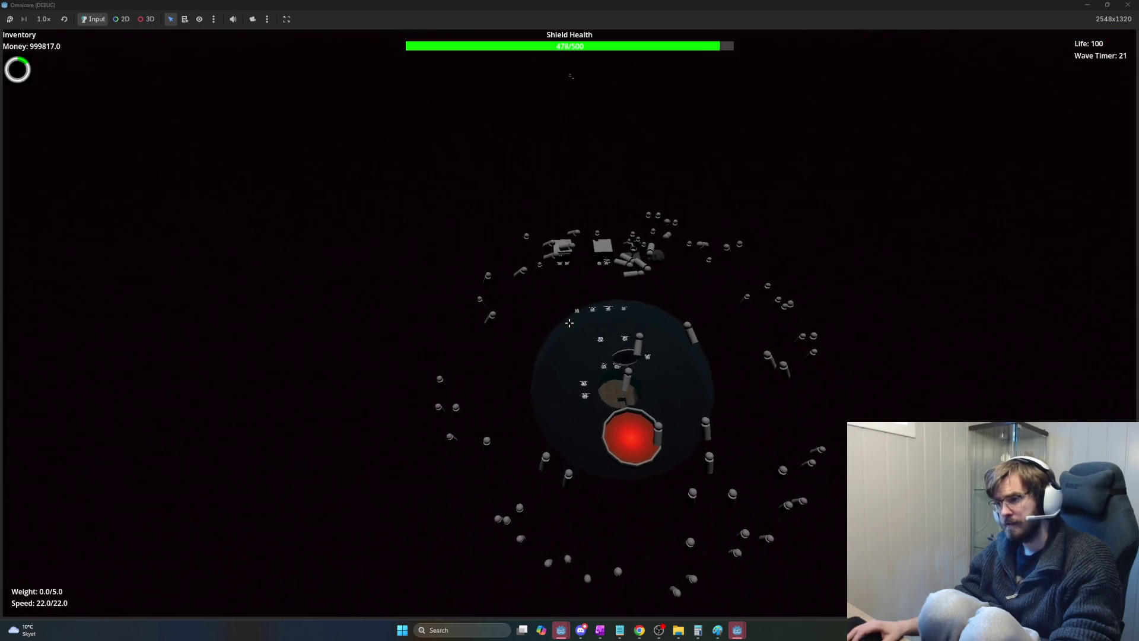
scroll(569, 323, "down", 10)
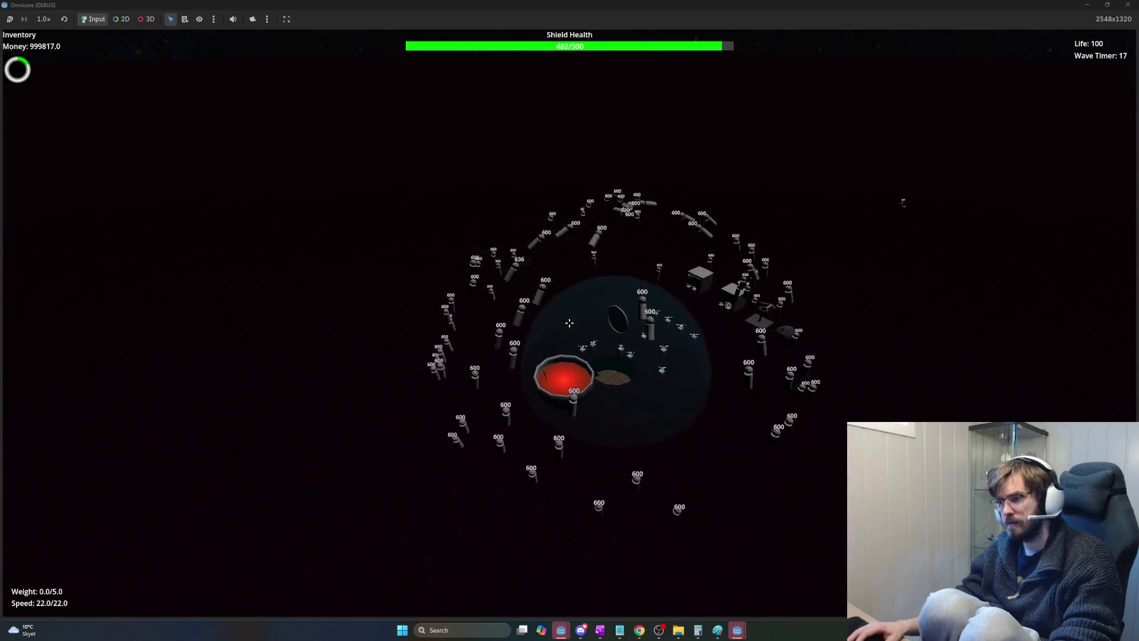
scroll(570, 323, "down", 3)
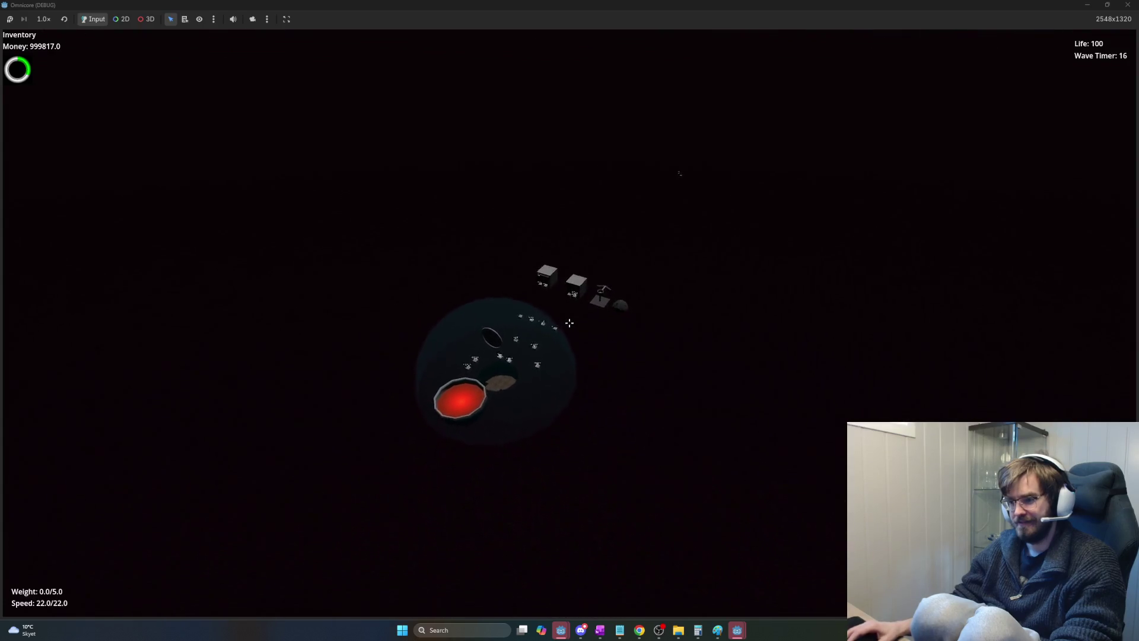
key("F8")
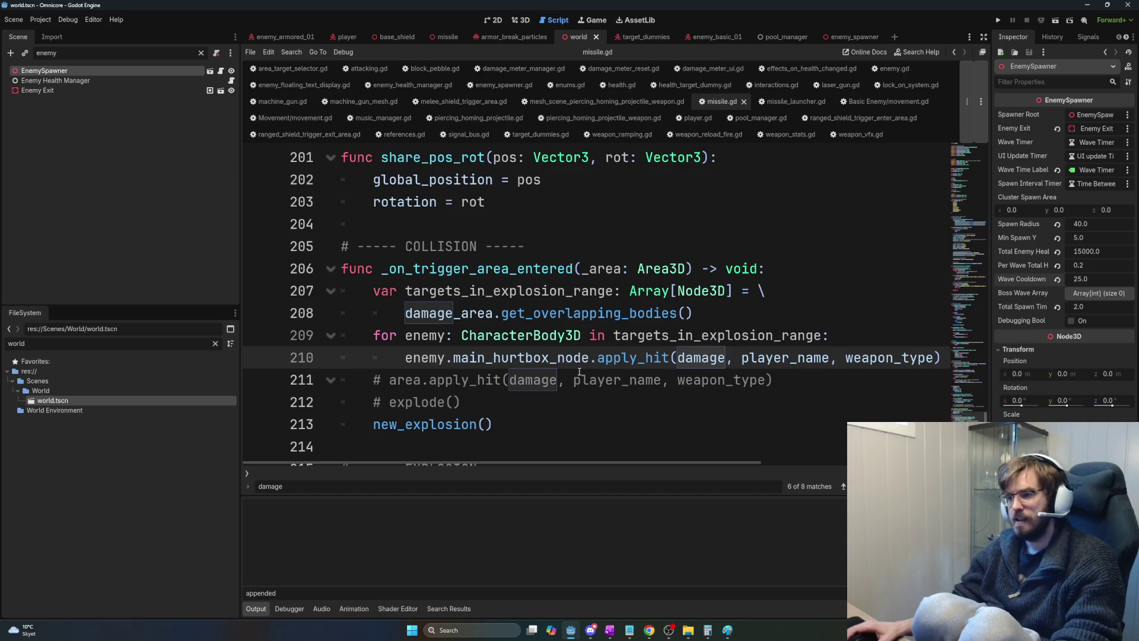
Review the explosion loop and line 208's get_overlapping_bodies() call in missile.gd.
double_click(570, 336)
double_click(665, 335)
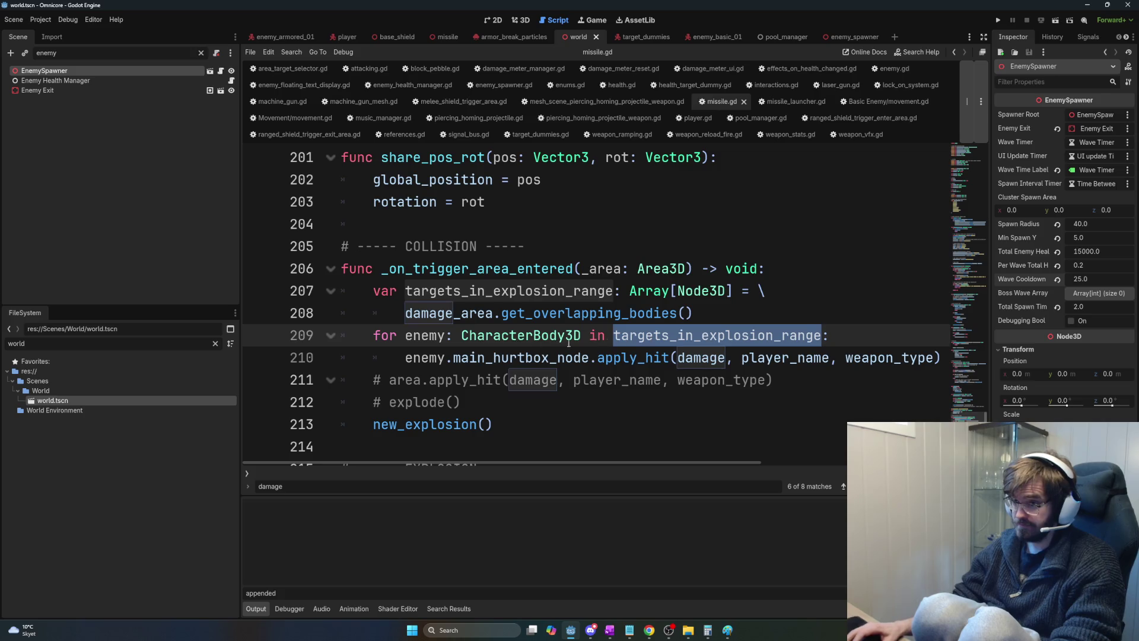
double_click(556, 357)
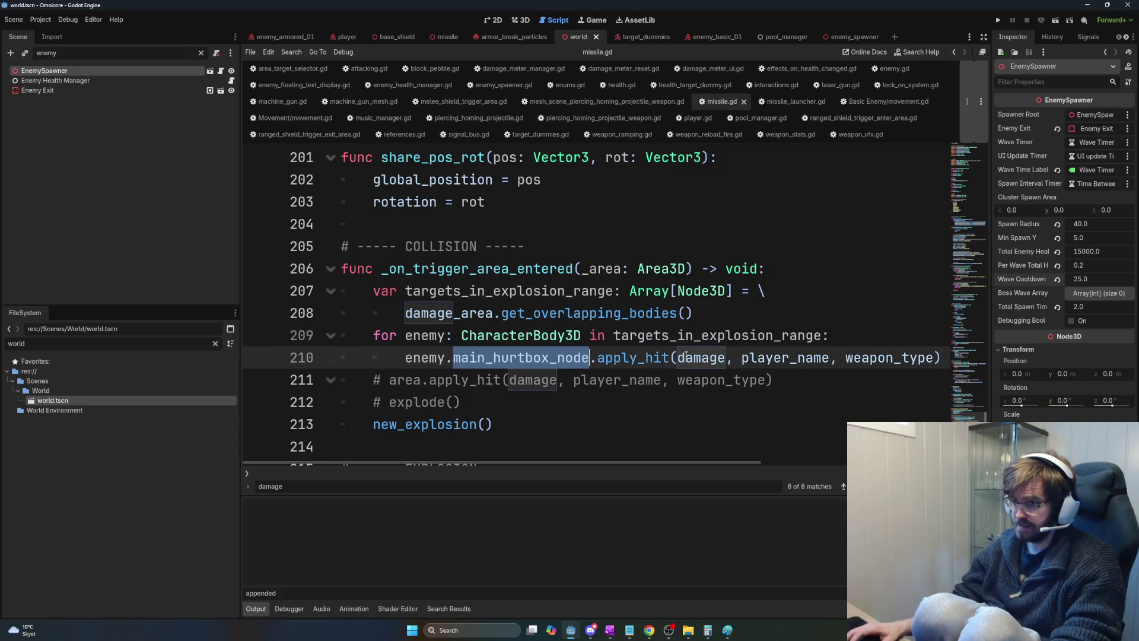
double_click(672, 336)
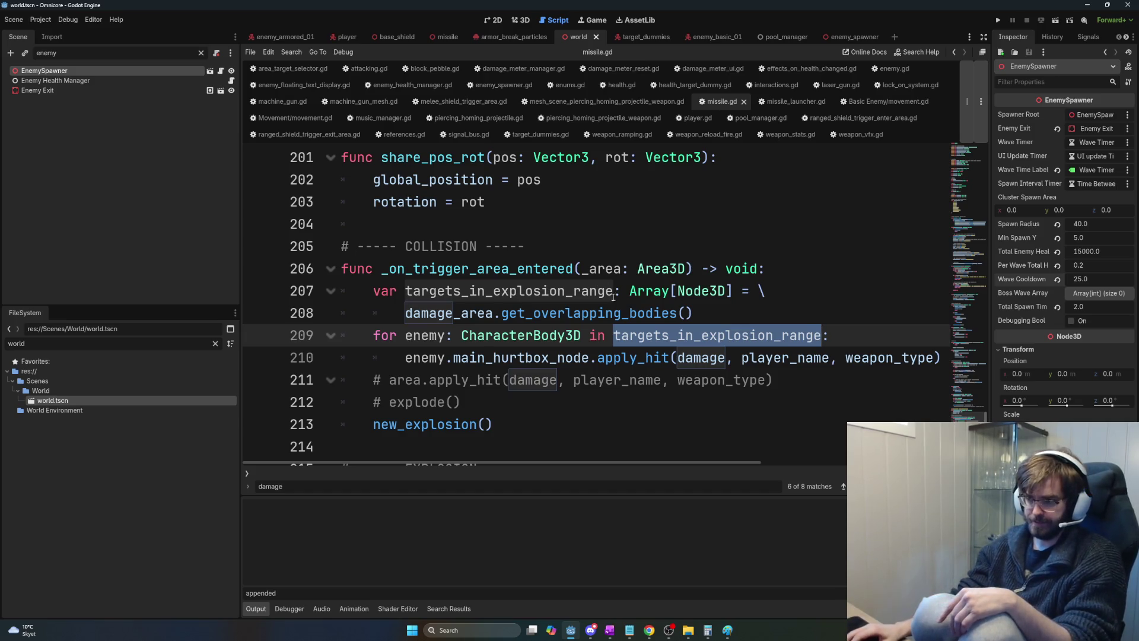
left_click(628, 313)
mouse_move(688, 313)
left_mouse_down()
mouse_move(405, 312)
mouse_move(692, 312)
left_mouse_up()
left_click(716, 314)
key("ctrl+shift+Left")
key("ctrl+shift+Left")
key("ctrl+shift+Left")
key("Left")
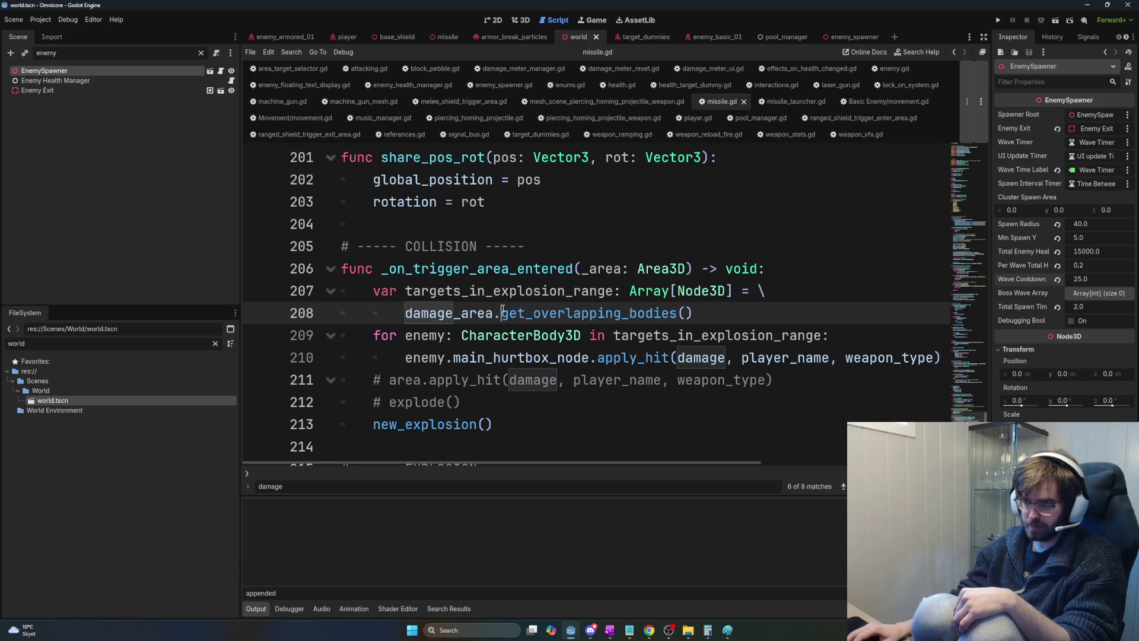
left_click_drag(503, 313, 710, 312)
Trace targets_in_explosion_range uses back to its declaration on lines 207–208.
double_click(452, 313)
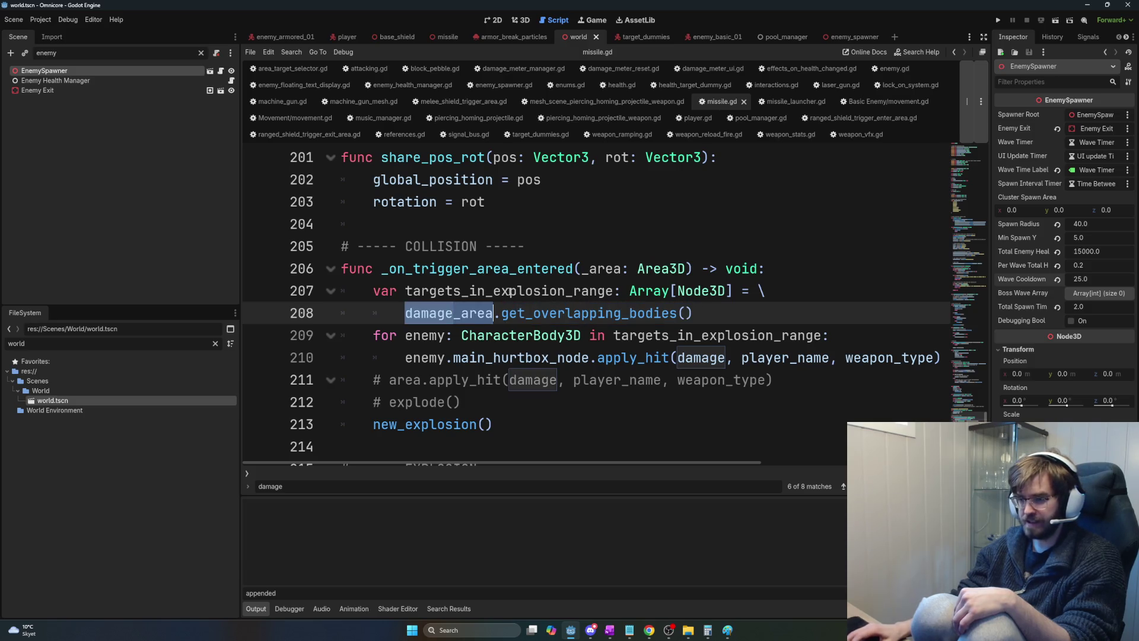
double_click(518, 293)
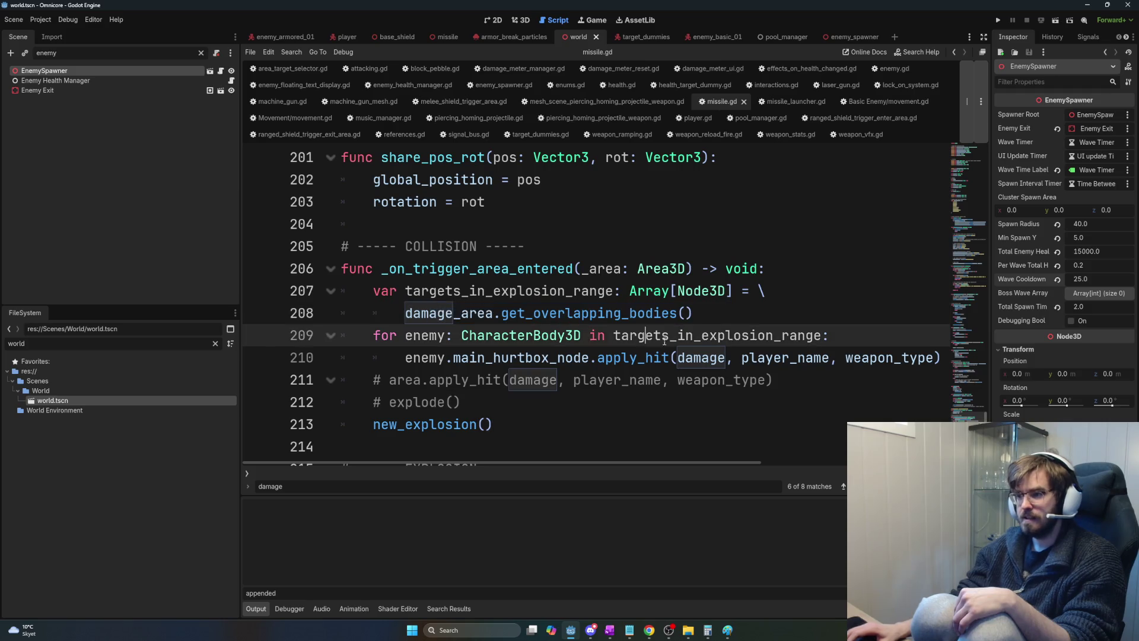
double_click(704, 336)
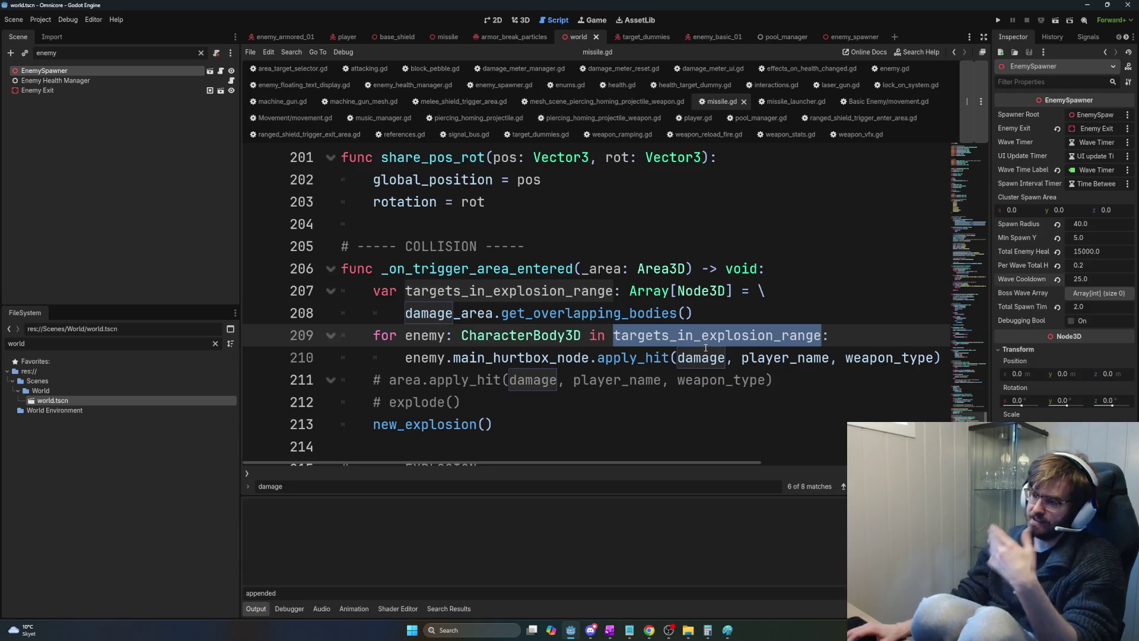
mouse_move(701, 345)
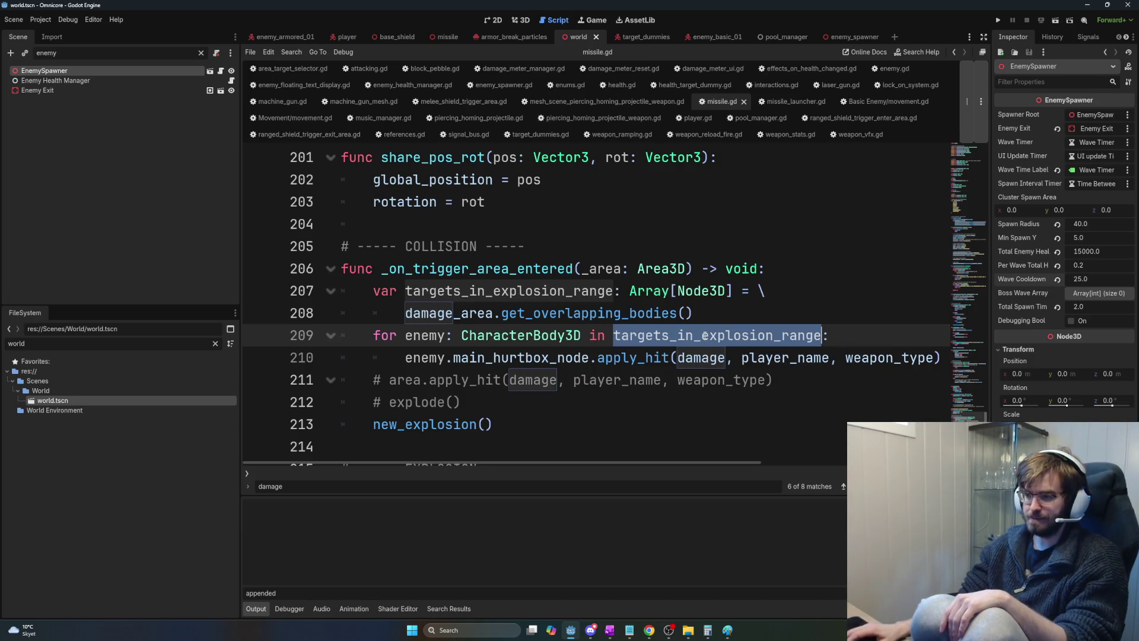
double_click(552, 291)
mouse_move(748, 321)
left_mouse_down()
mouse_move(380, 309)
mouse_move(401, 295)
left_mouse_up()
left_click(490, 367)
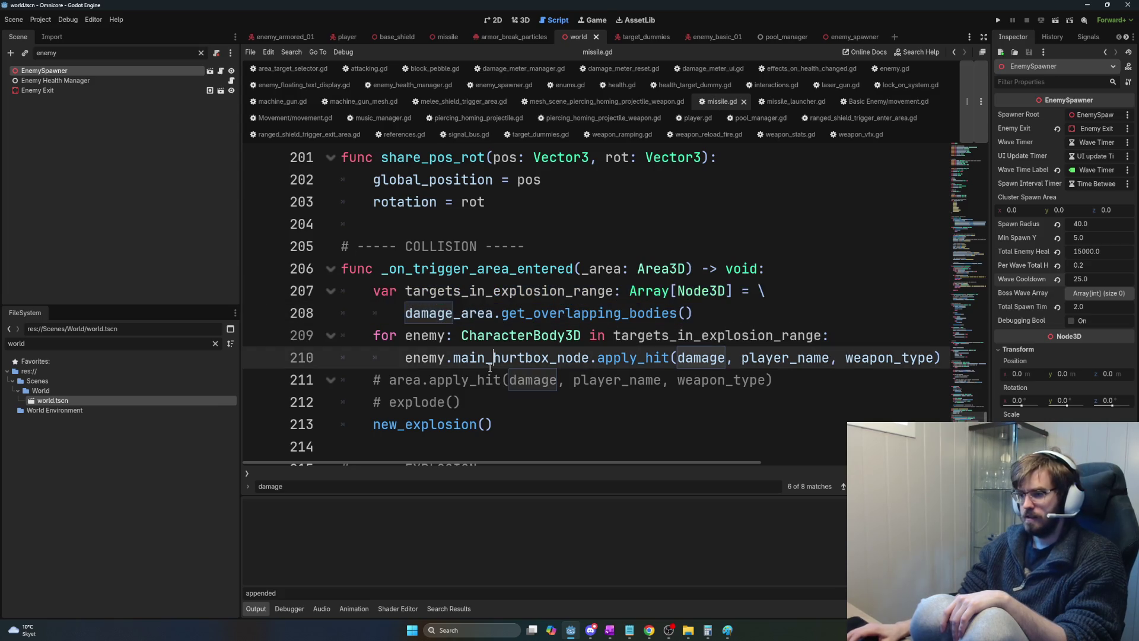
left_click_drag(373, 291, 636, 312)
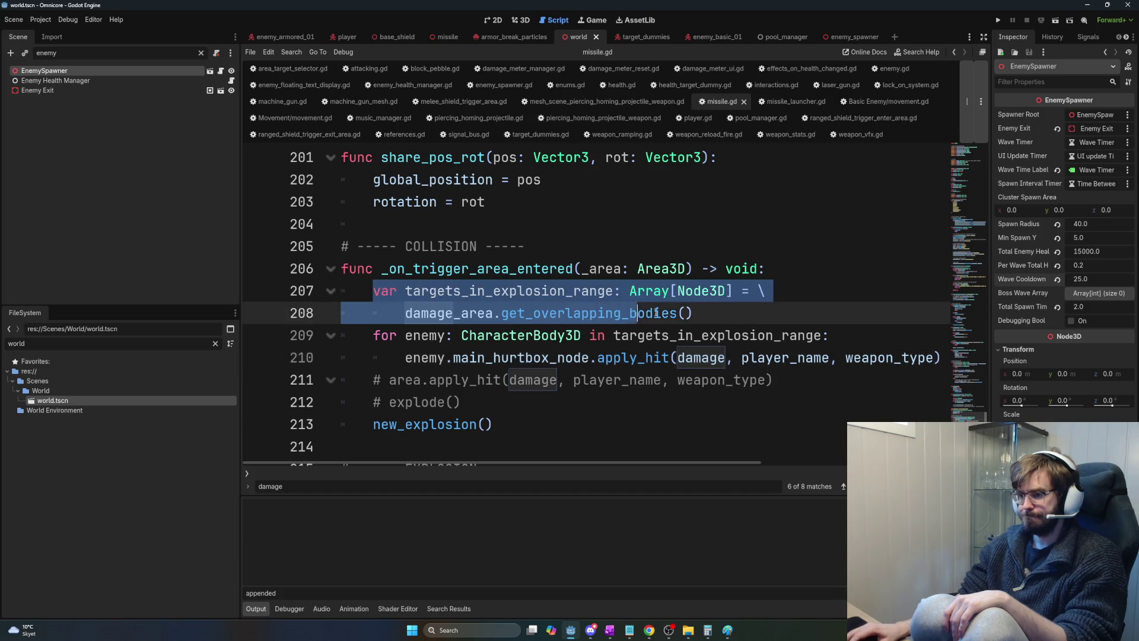
left_click_drag(717, 315, 401, 313)
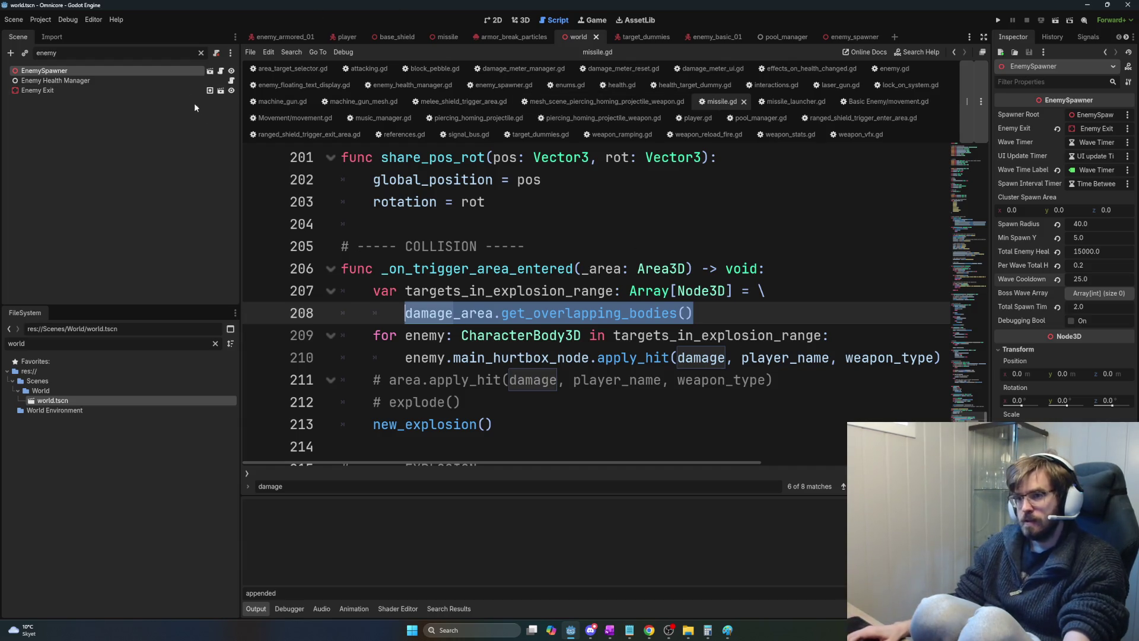
Save the missile scene with its Damage area collision sphere at 5.0 m radius.
left_click(437, 41)
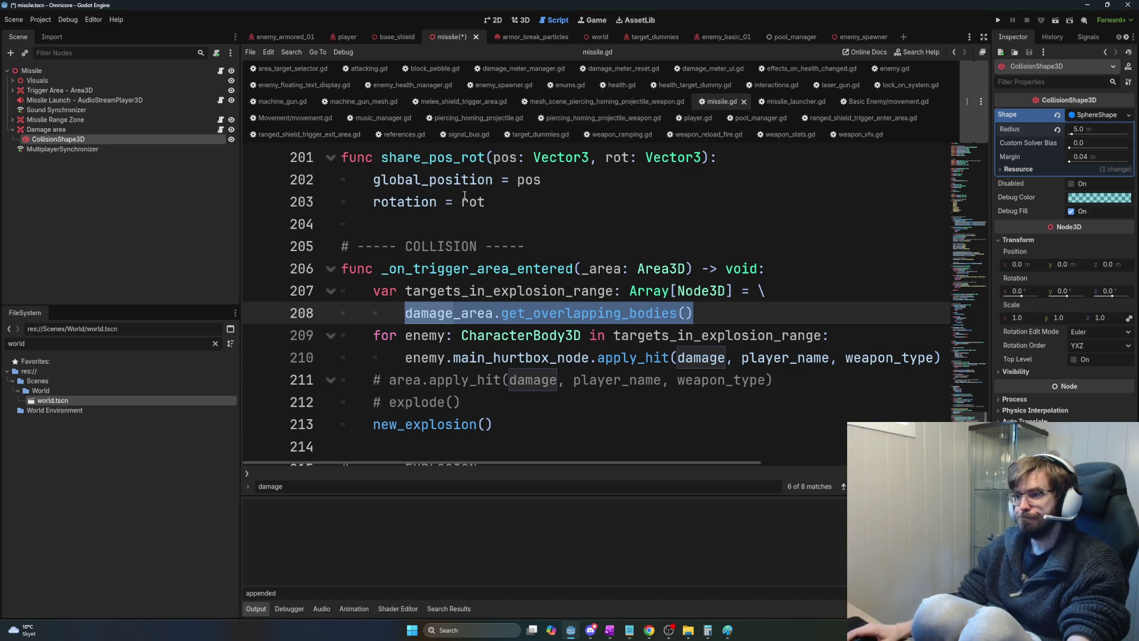
key("ctrl+s")
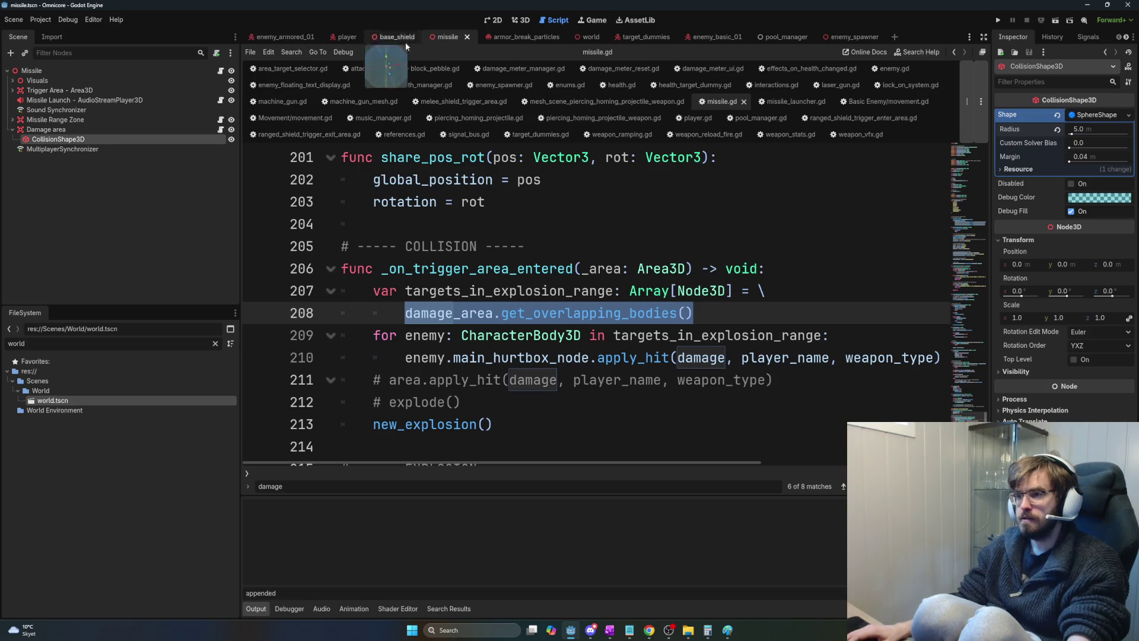
left_click(520, 21)
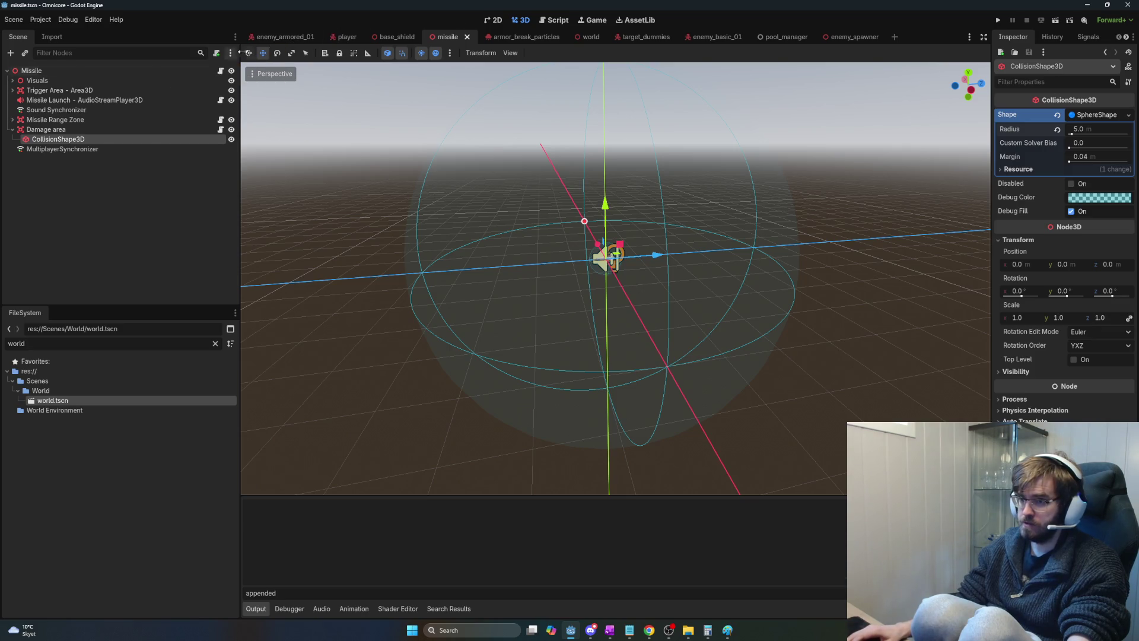
Give stats missile launcher Base Damage 200 and Base Fire Rate 3.0, then save the player scene.
left_click(336, 41)
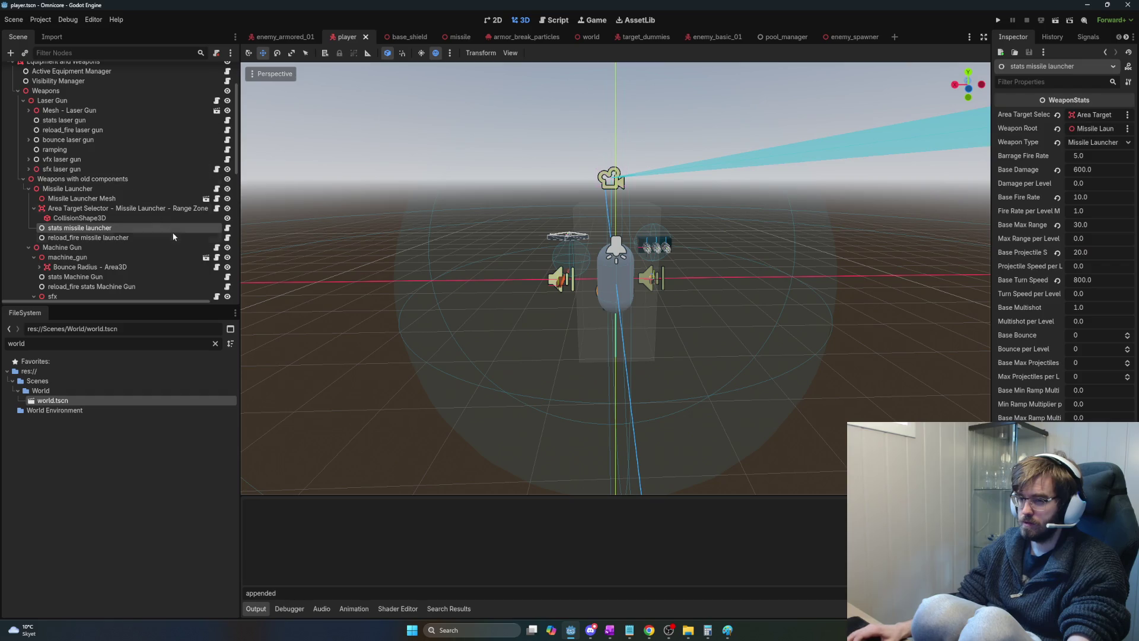
scroll(187, 211, "up", 3)
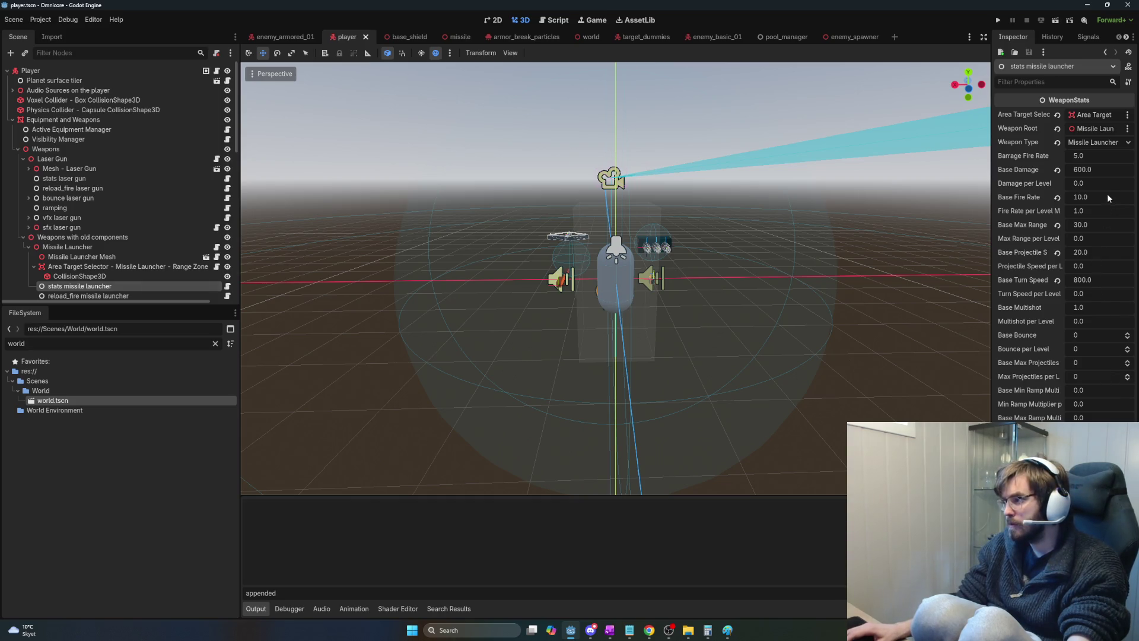
left_click(1090, 170)
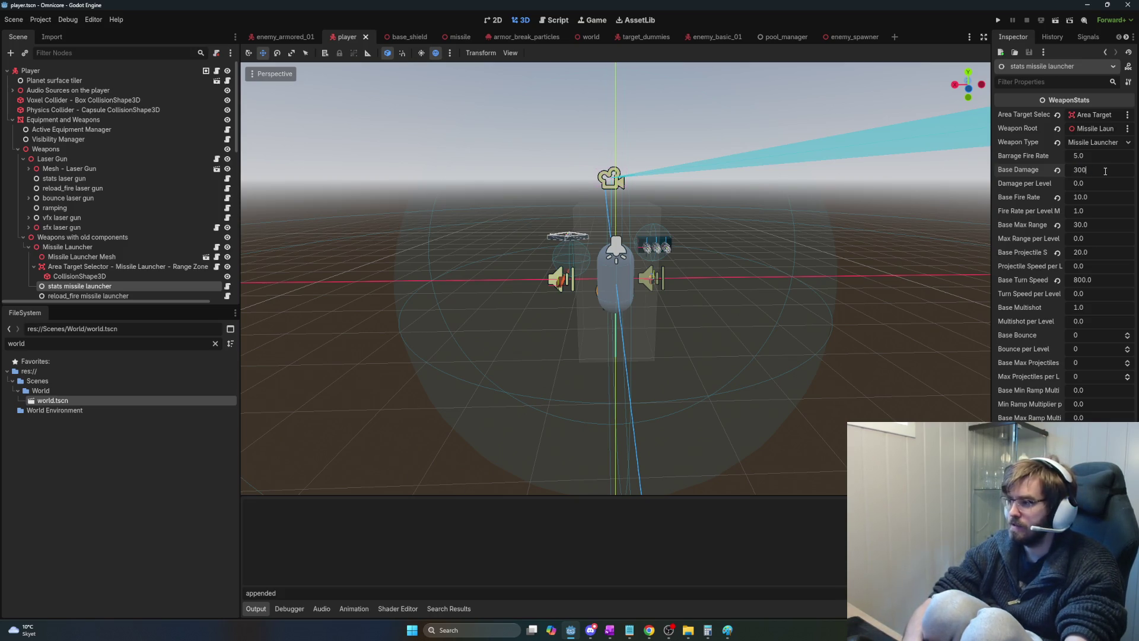
key("Return")
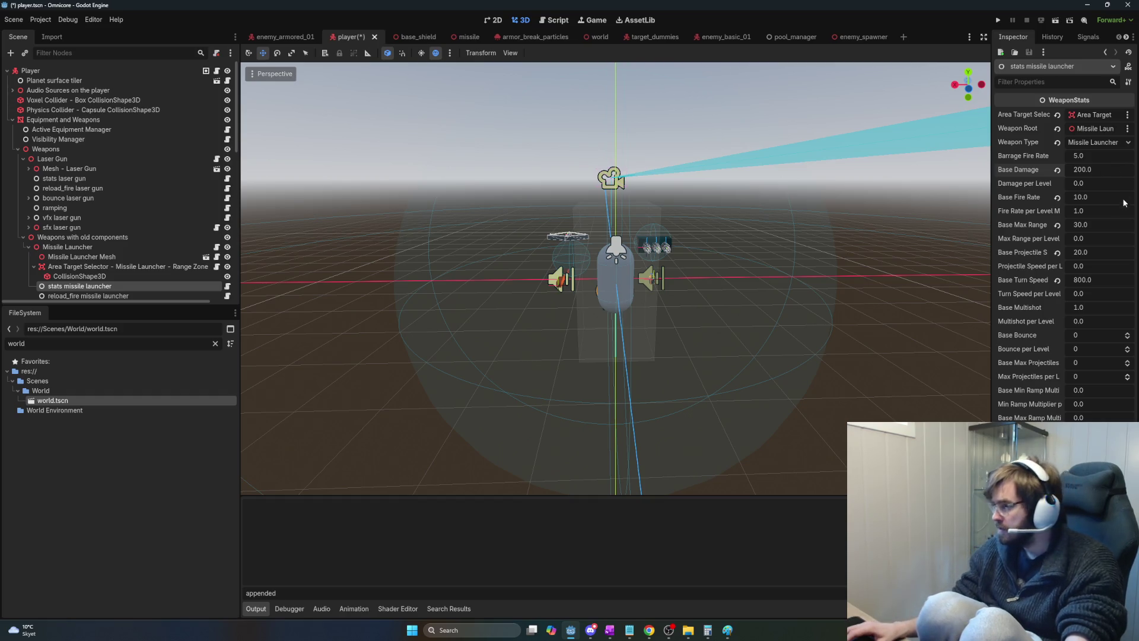
type("1")
key("Return")
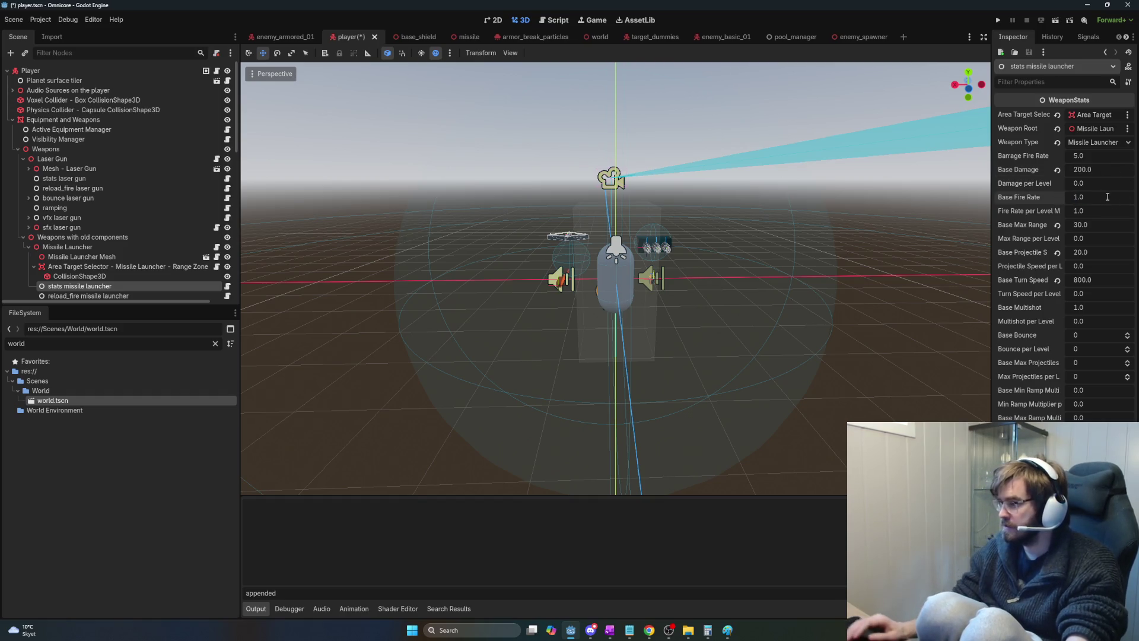
type("3")
key("Return")
key("ctrl+s")
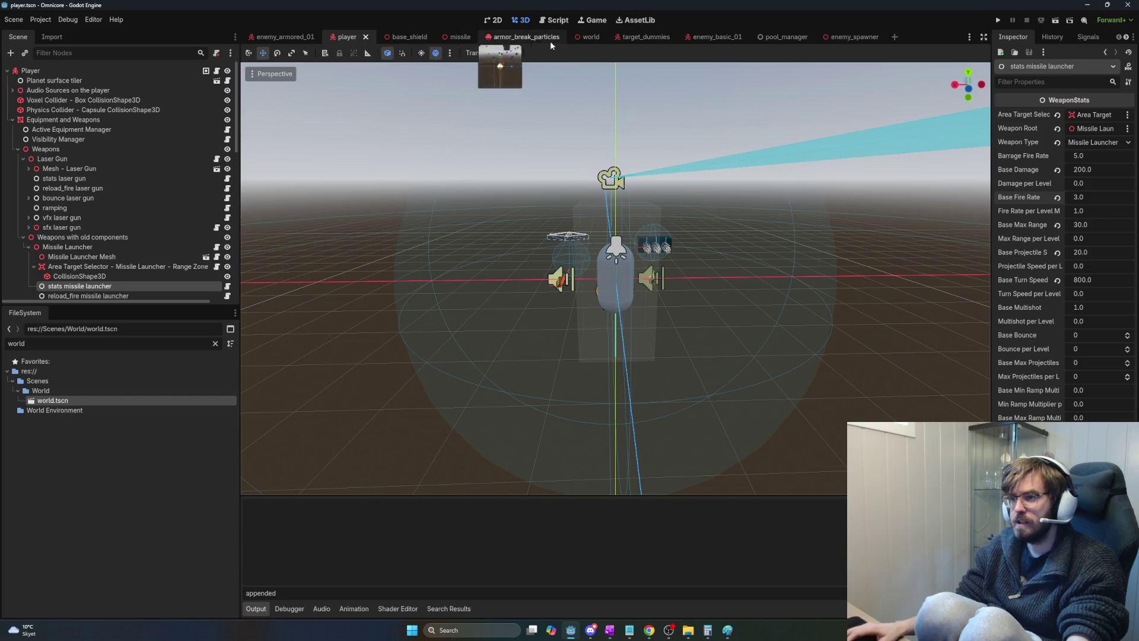
left_click(586, 37)
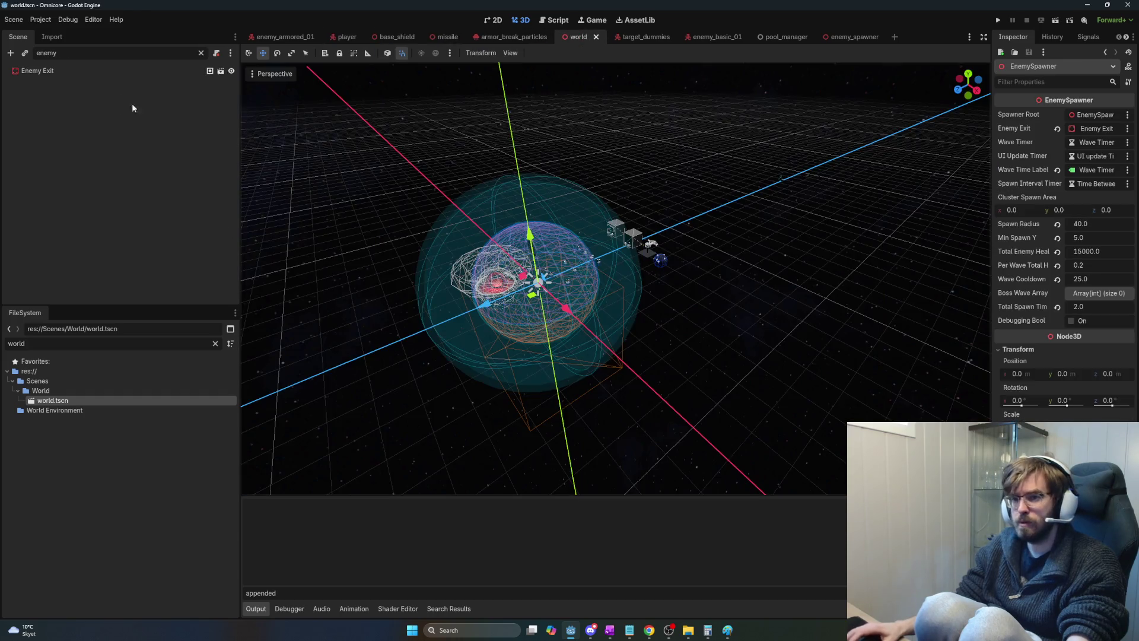
Edit the EnemySpawner's Total Spawn Time, then run the game and unlock the Missile Launcher.
left_click(59, 72)
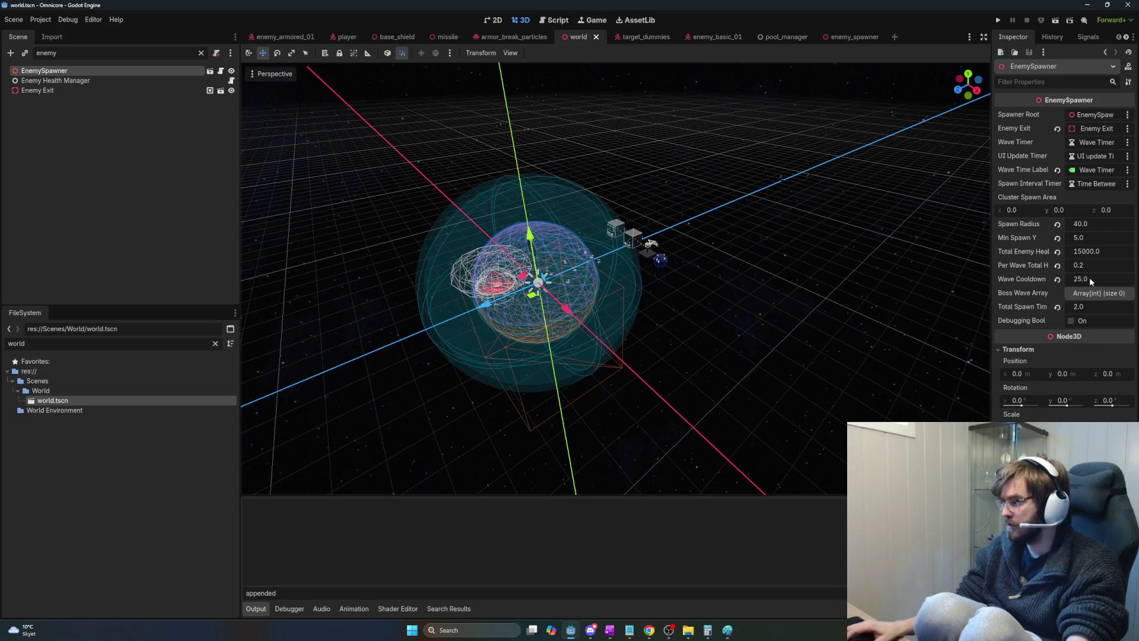
left_click(1087, 303)
type("3")
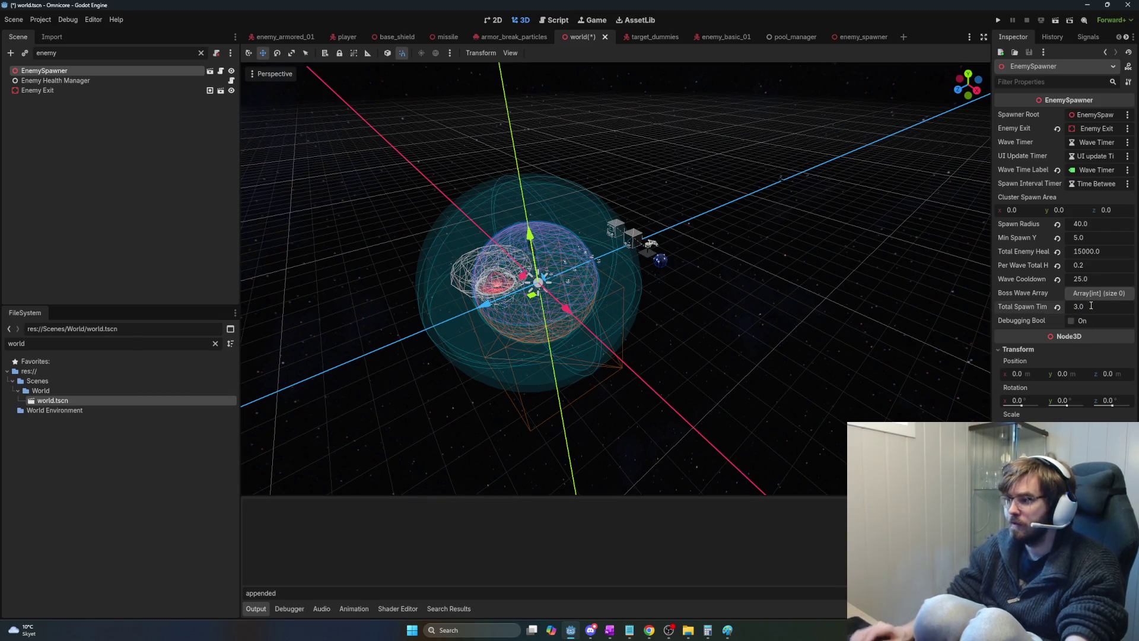
key("F5")
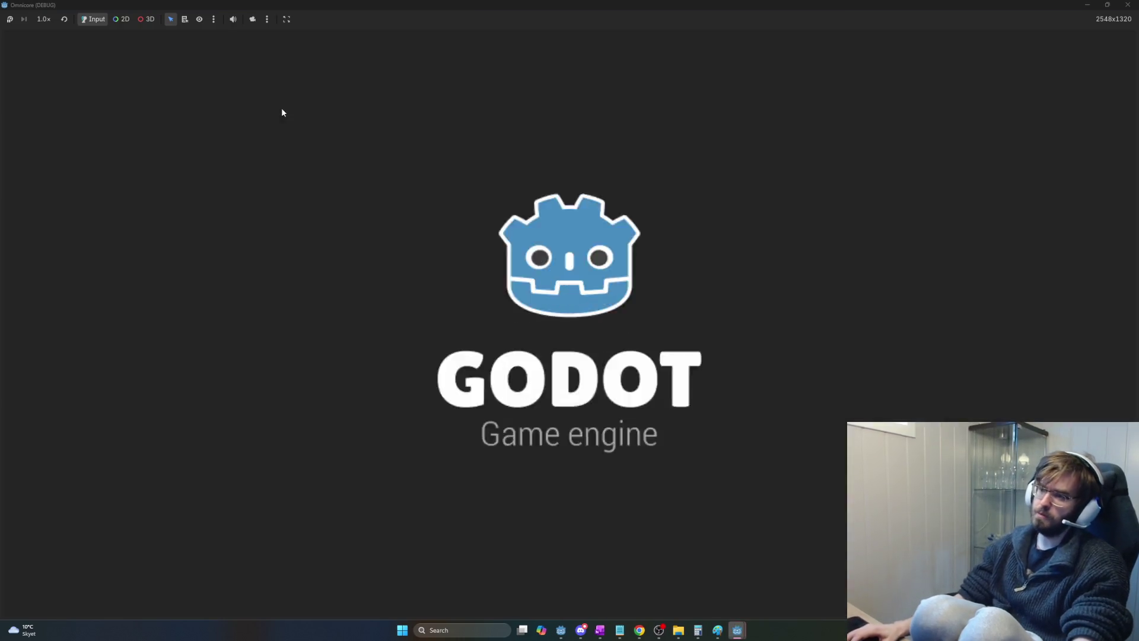
left_click(37, 37)
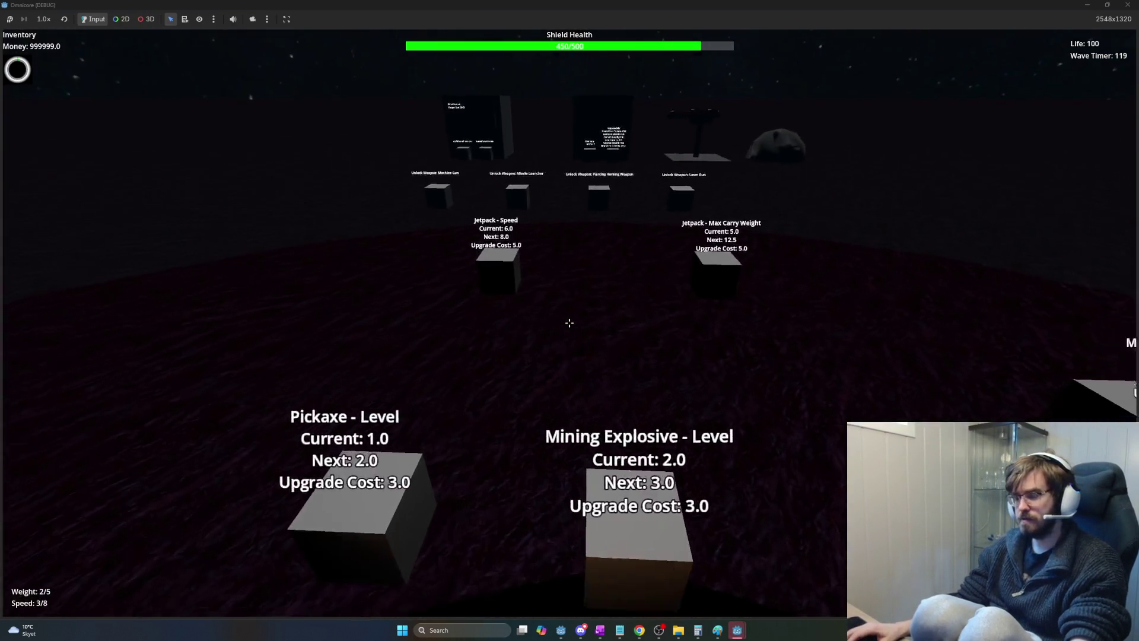
key("w")
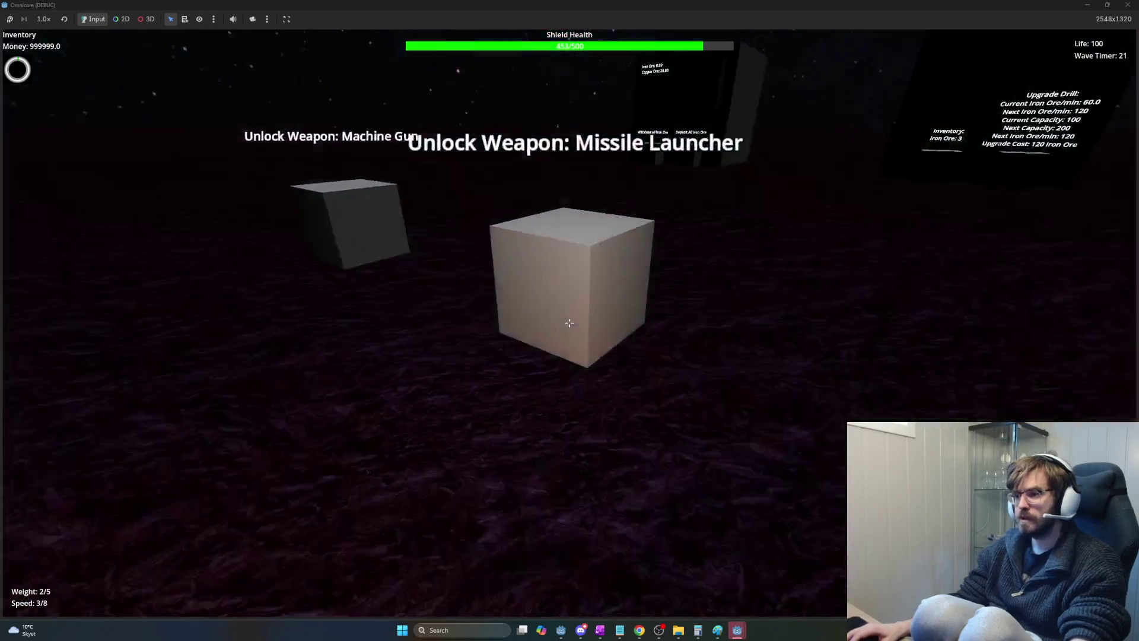
left_click(569, 322)
key("s")
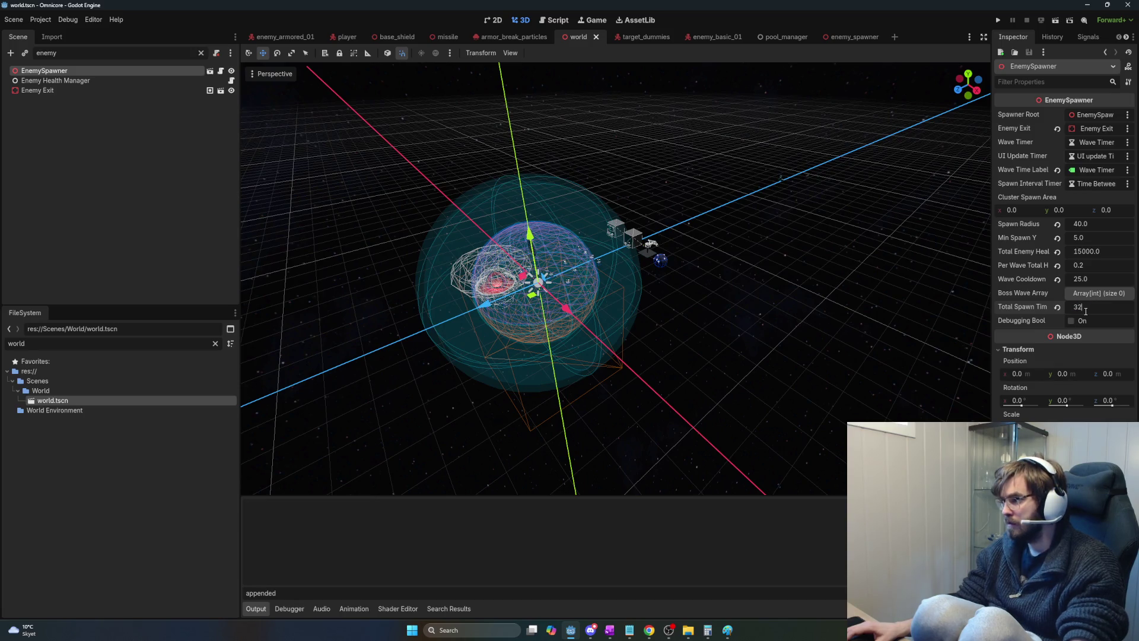
Set Wave Cooldown to 24.5, save the world scene, and run the game again.
left_click_drag(1079, 279, 1067, 279)
key("ctrl+s")
left_click(121, 197)
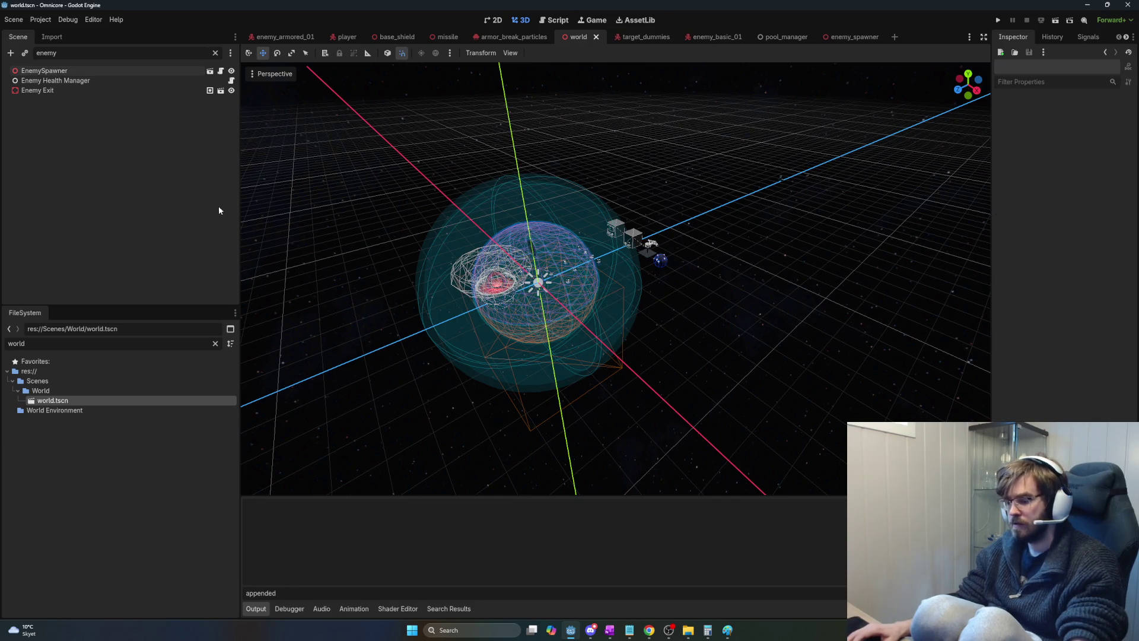
key("F5")
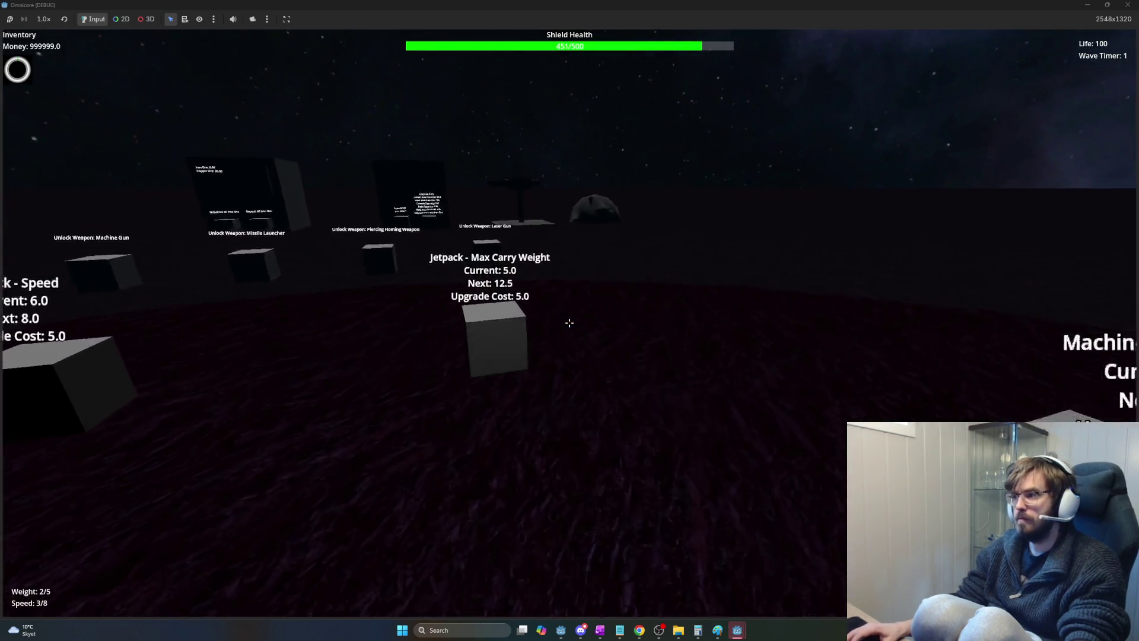
Move toward the shield dome and watch enemies attack the base.
key("w")
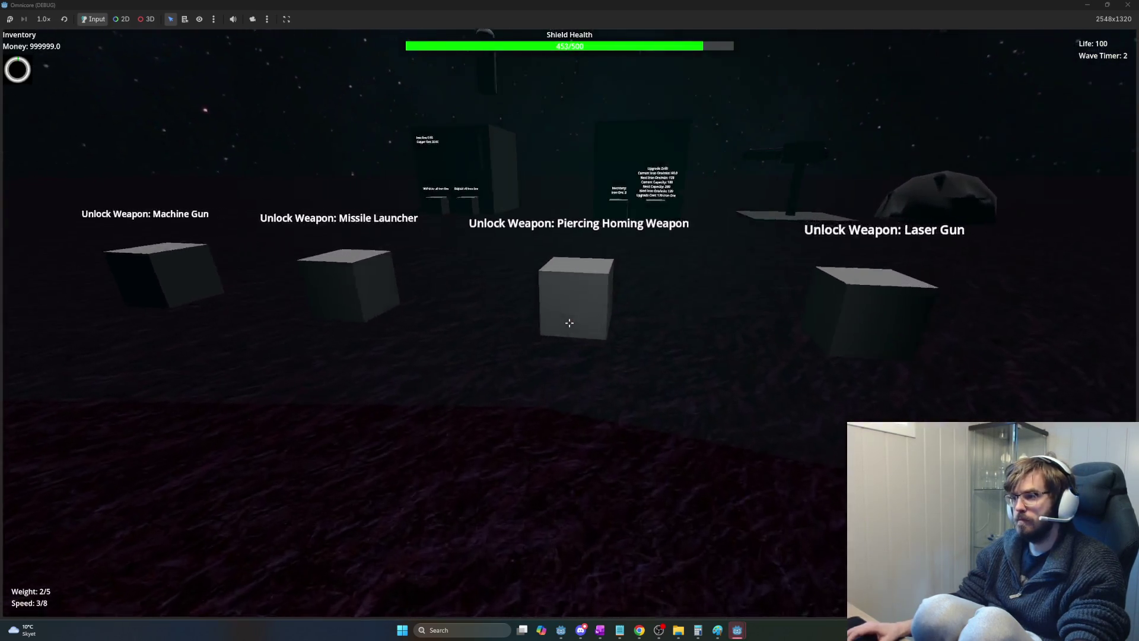
key("w")
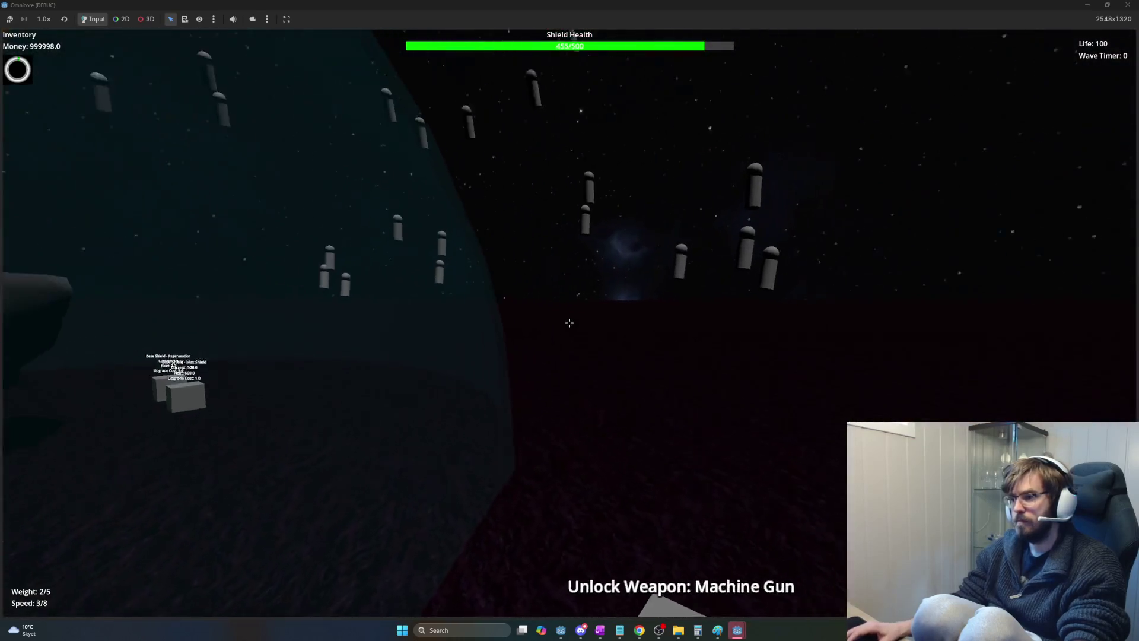
key("w")
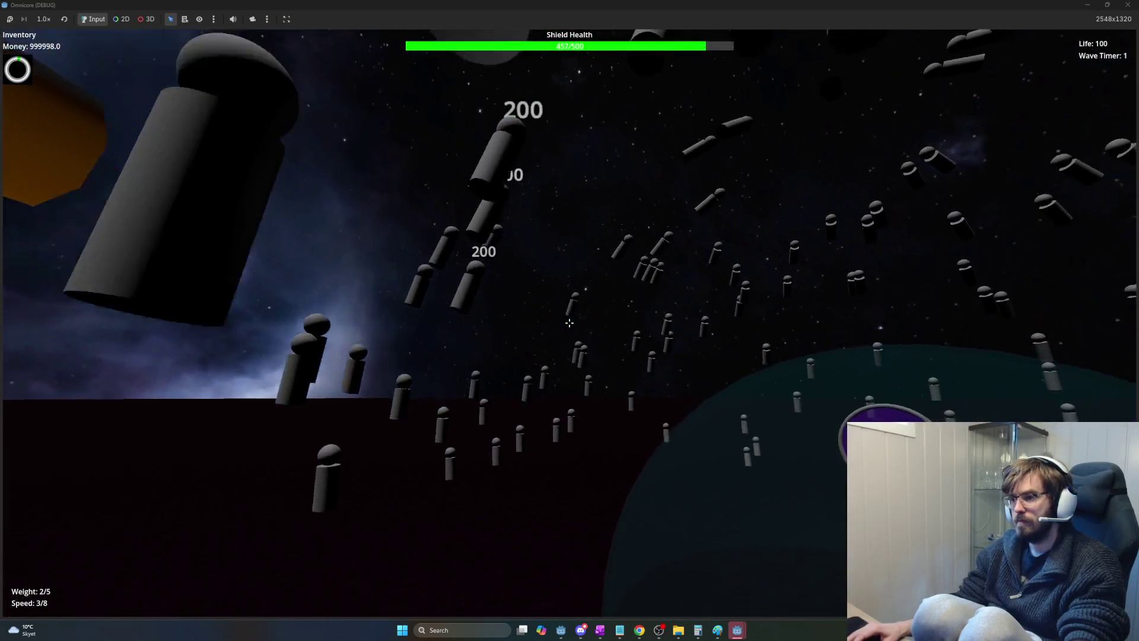
key("s")
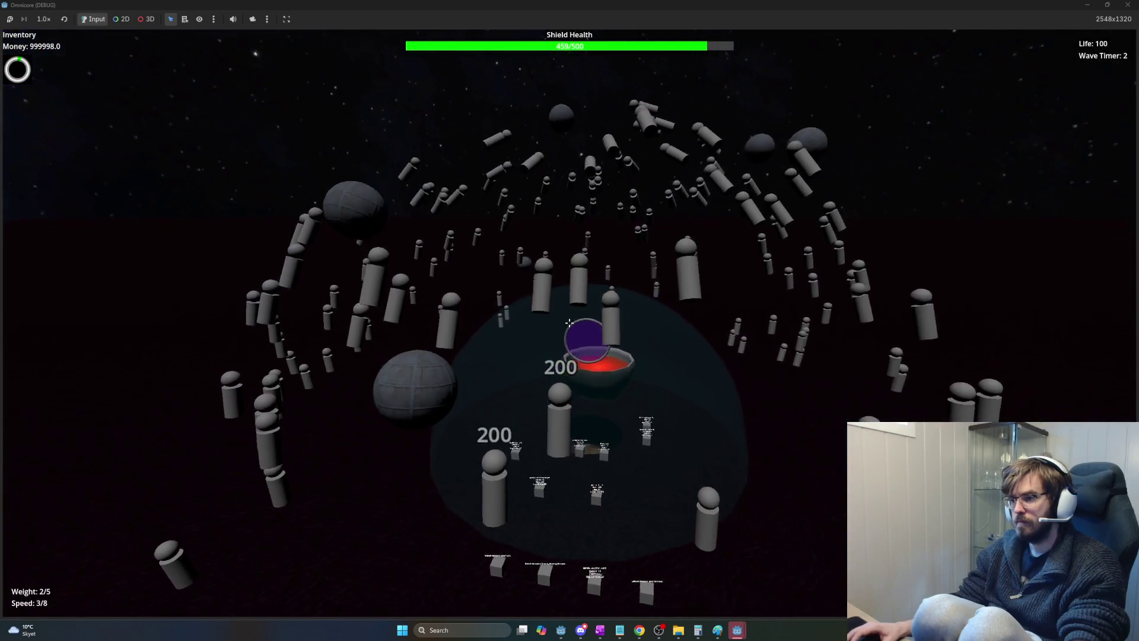
key("a")
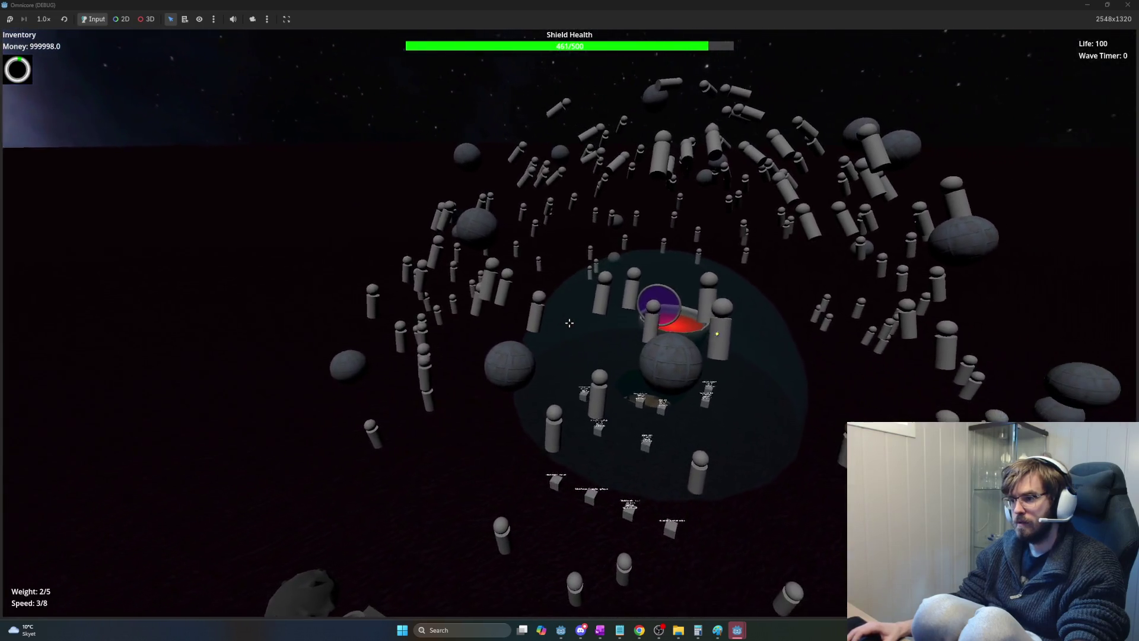
key("w")
key("d")
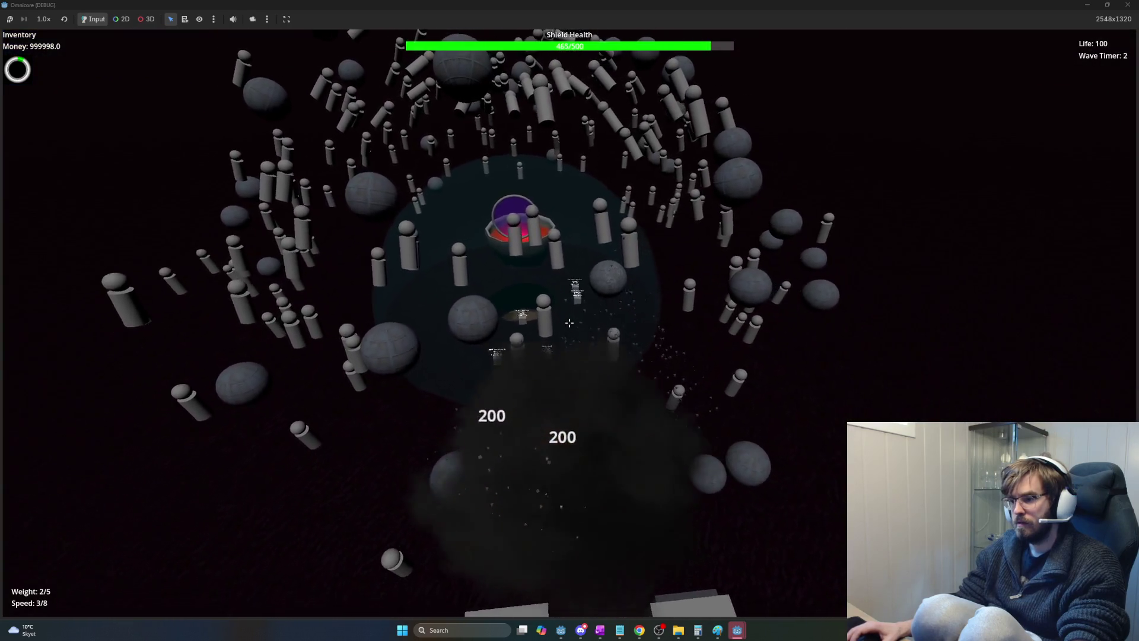
key("a")
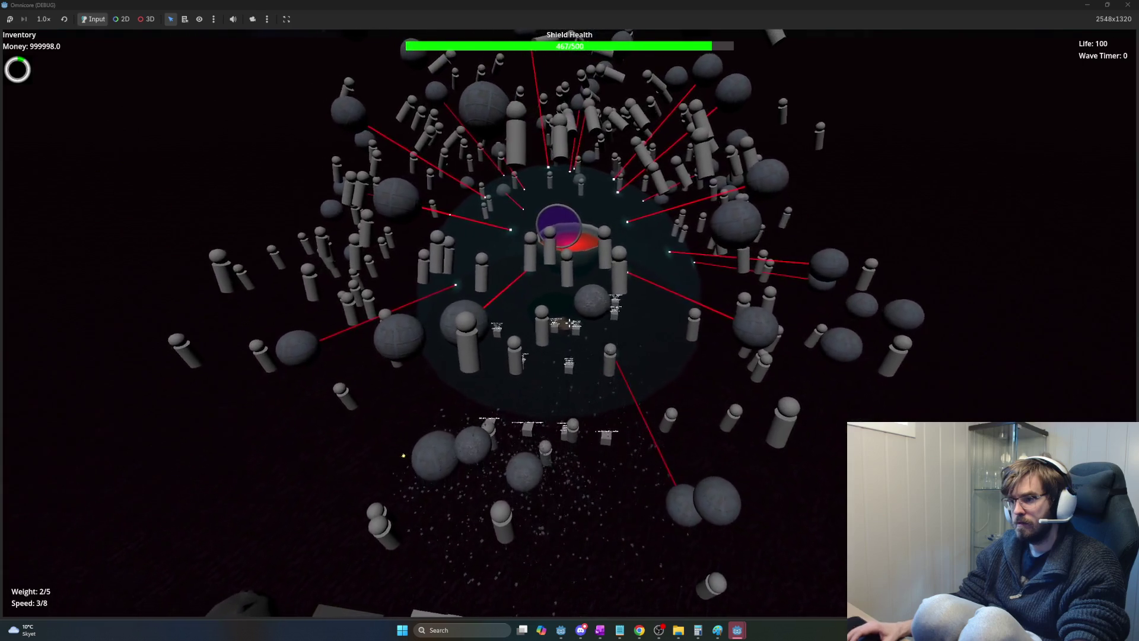
mouse_move(569, 322)
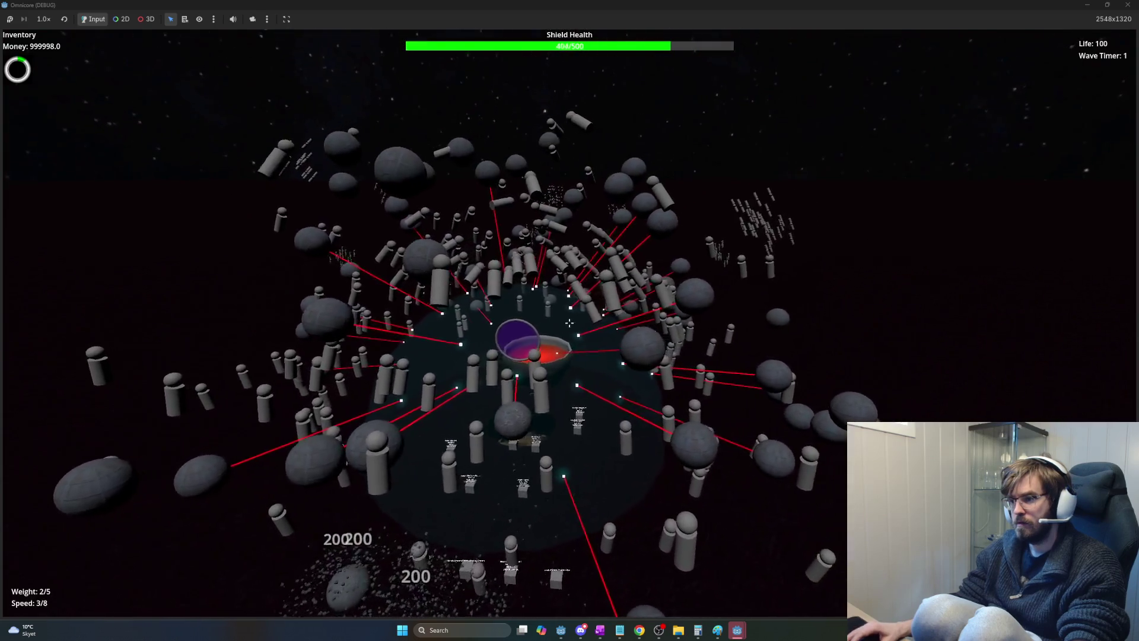
Circle the base until the shield breaks and life reaches 0, then stop the game.
key("d")
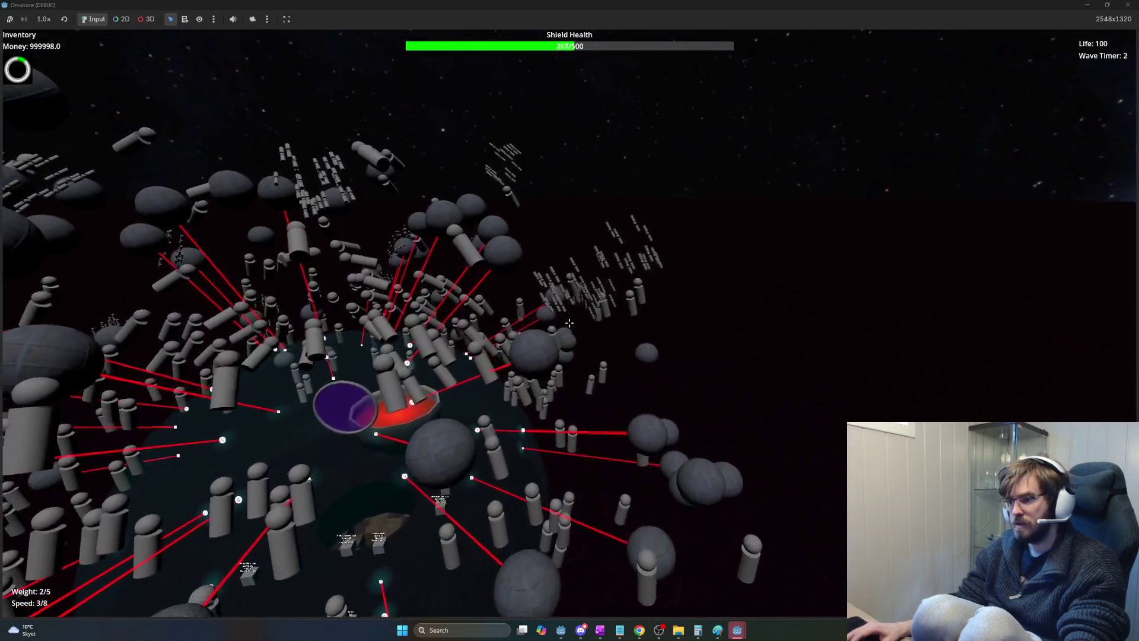
key("a")
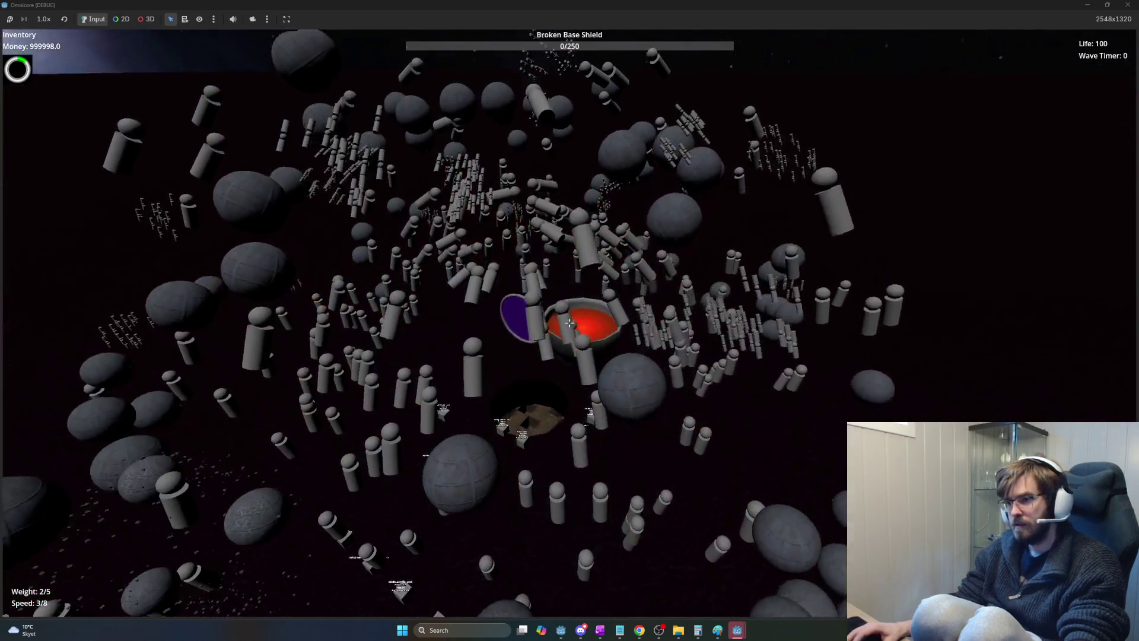
key("a")
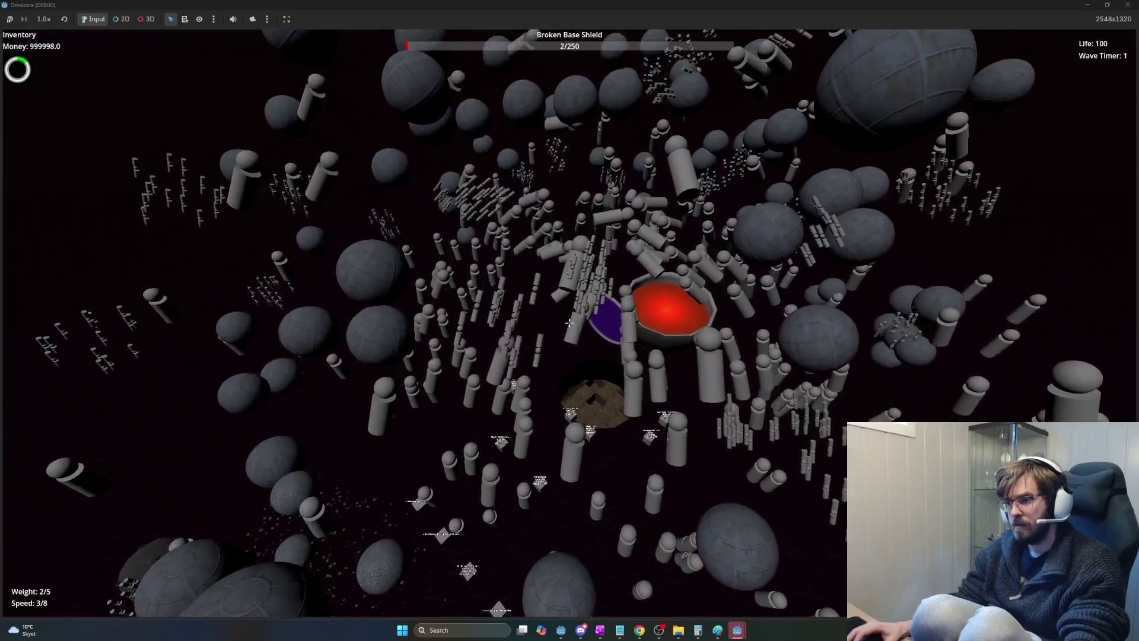
key("d")
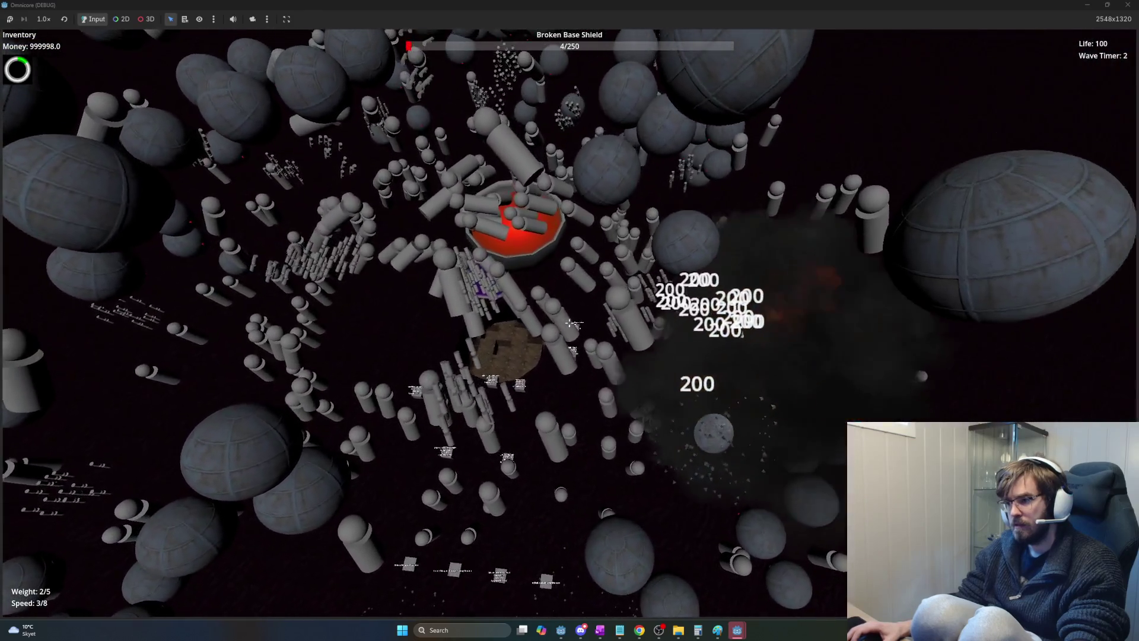
key("d")
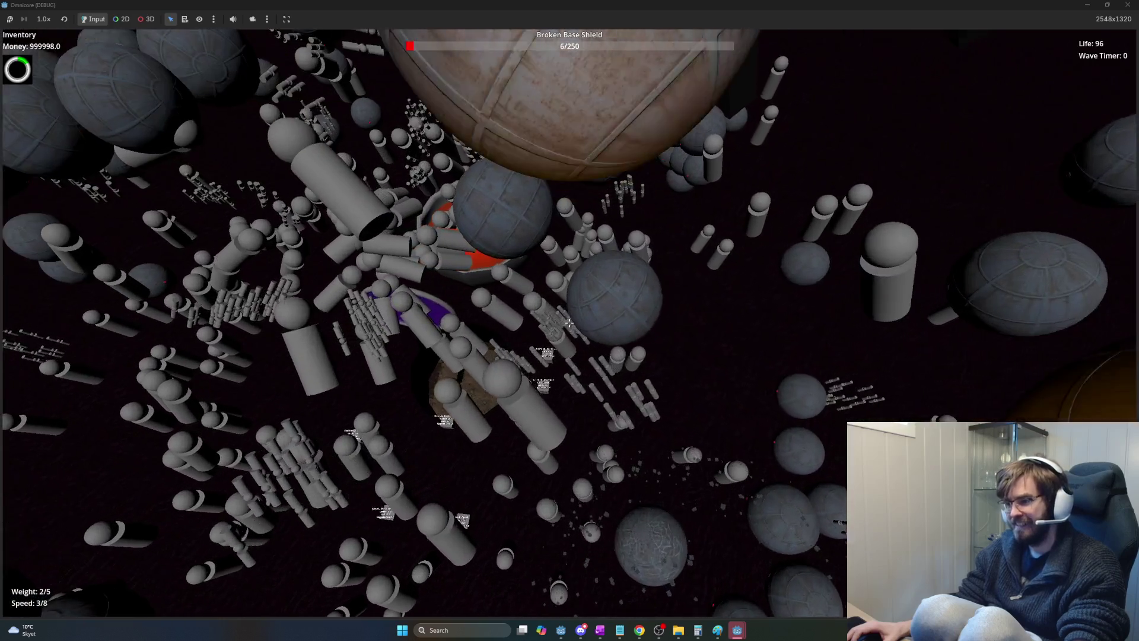
key("a")
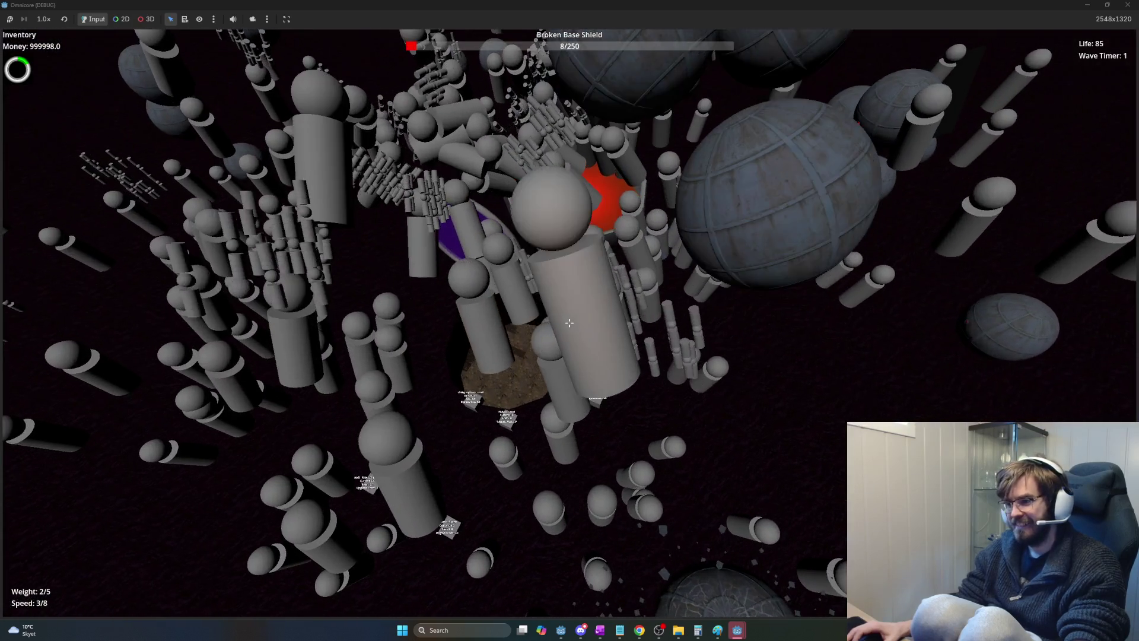
key("a")
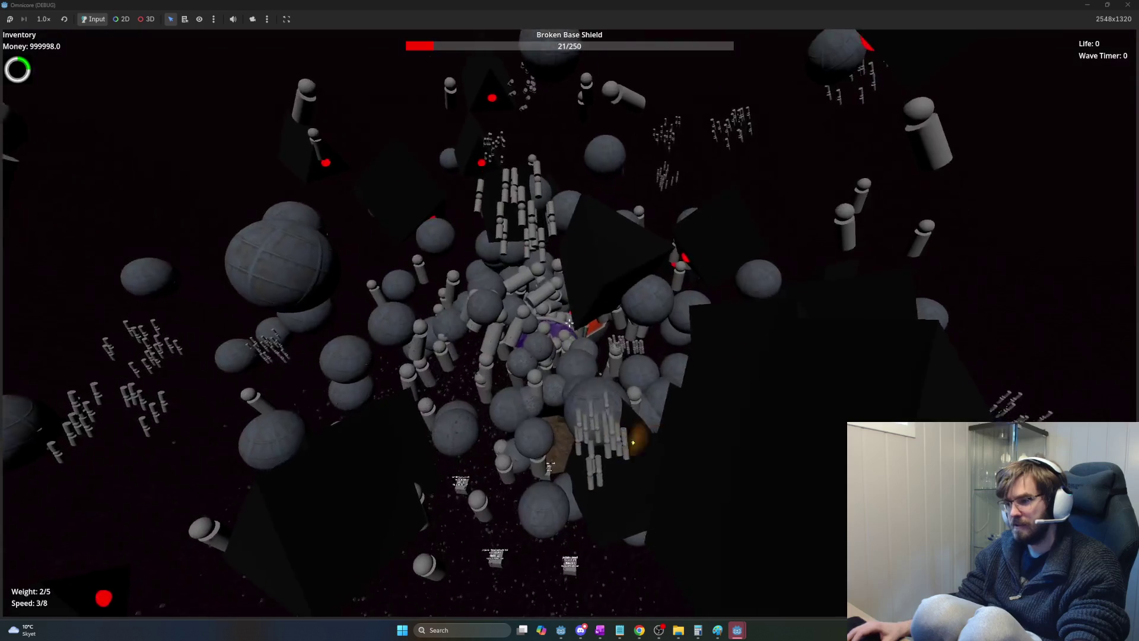
key("F8")
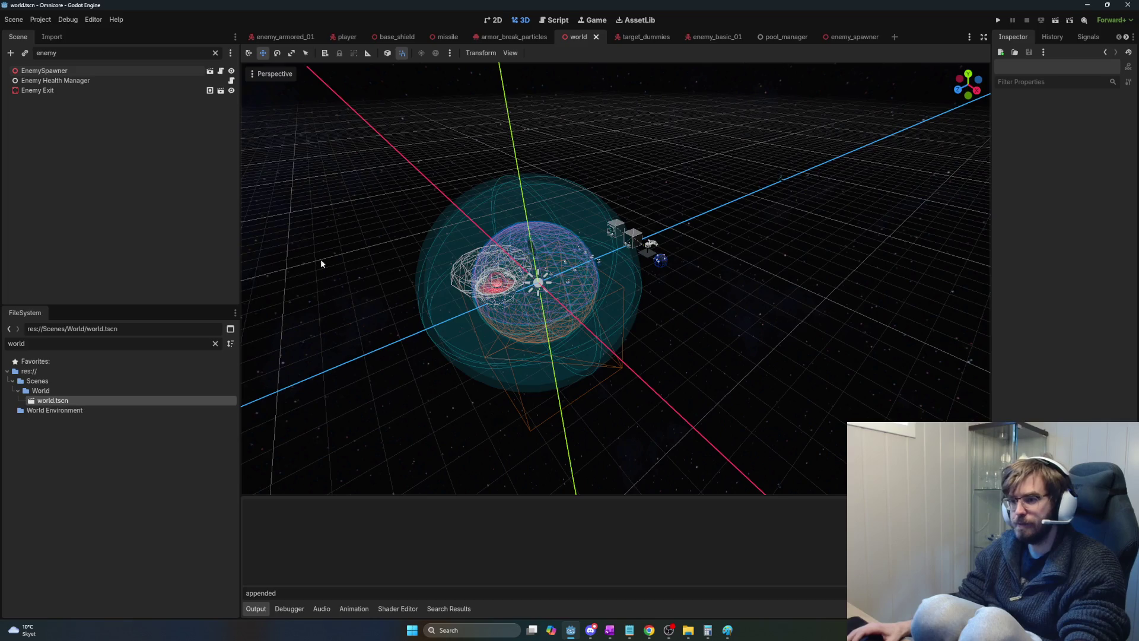
Set the missile launcher's Base Damage to 109 in the player scene.
key("alt+Tab")
key("alt+Tab")
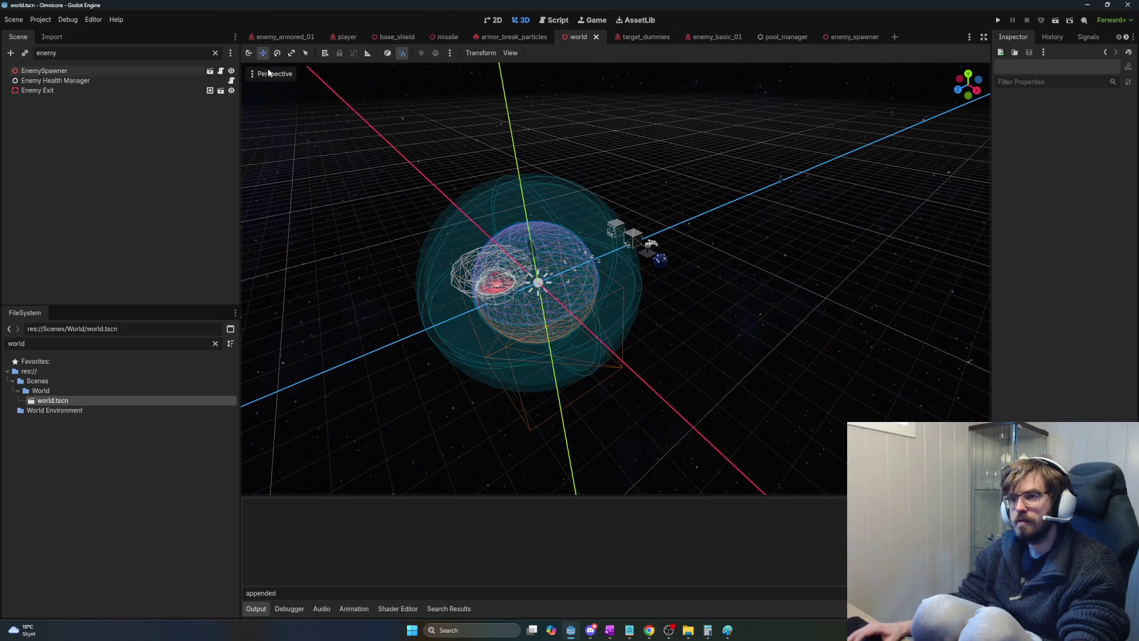
left_click(346, 37)
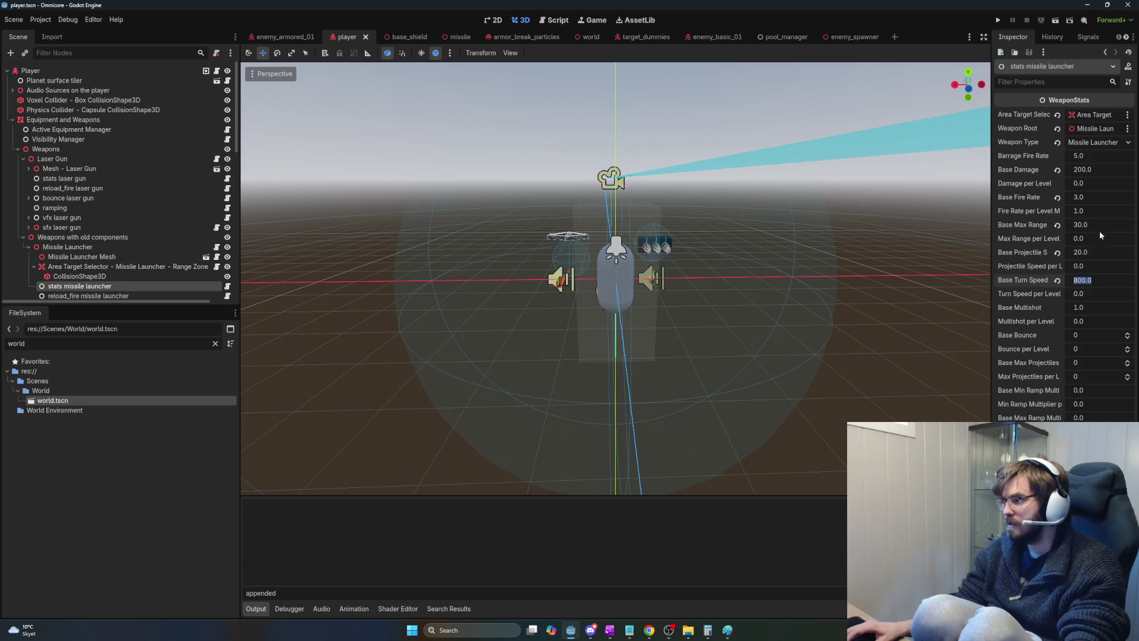
type("109")
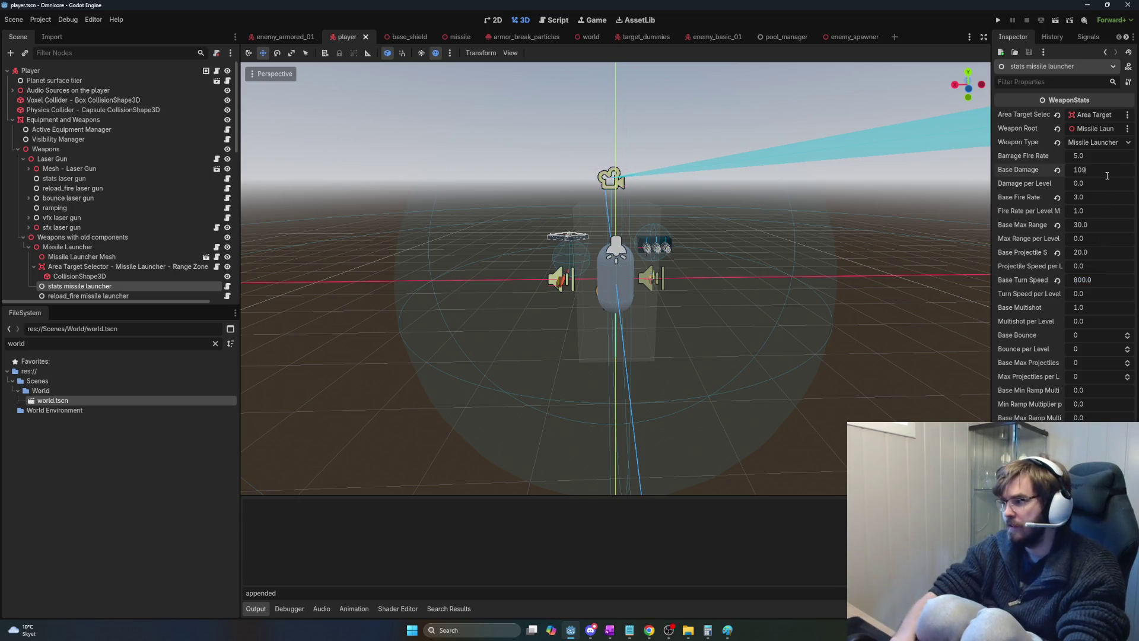
Host a test run, unlock the Missile Launcher, and play until missile.gd errors.
key("F5")
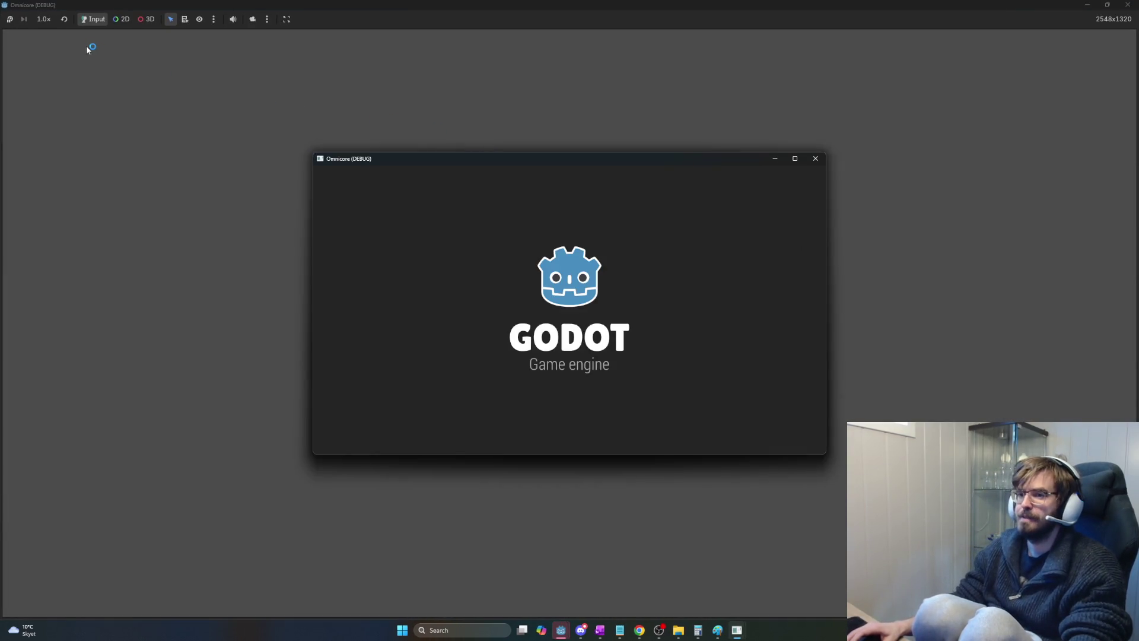
left_click(351, 173)
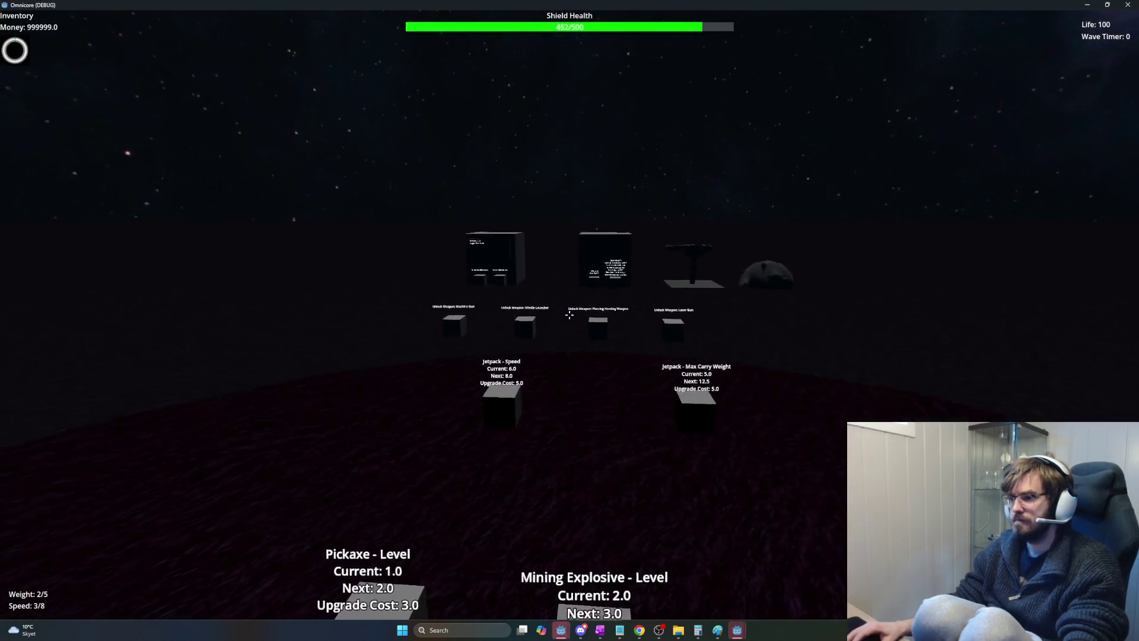
key("w")
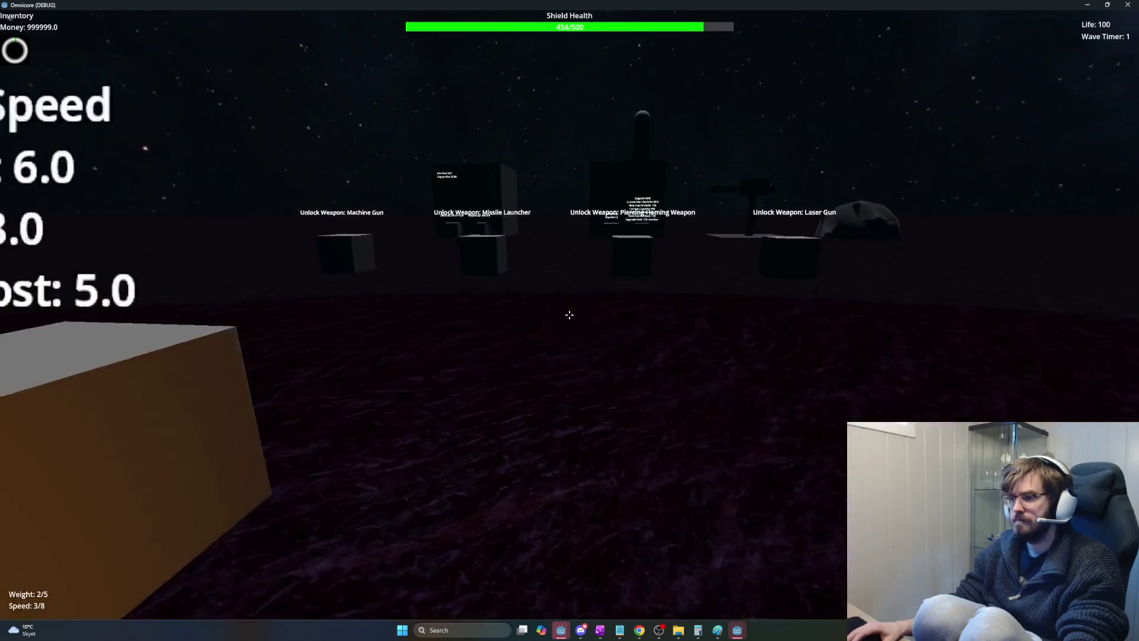
key("w")
key("e")
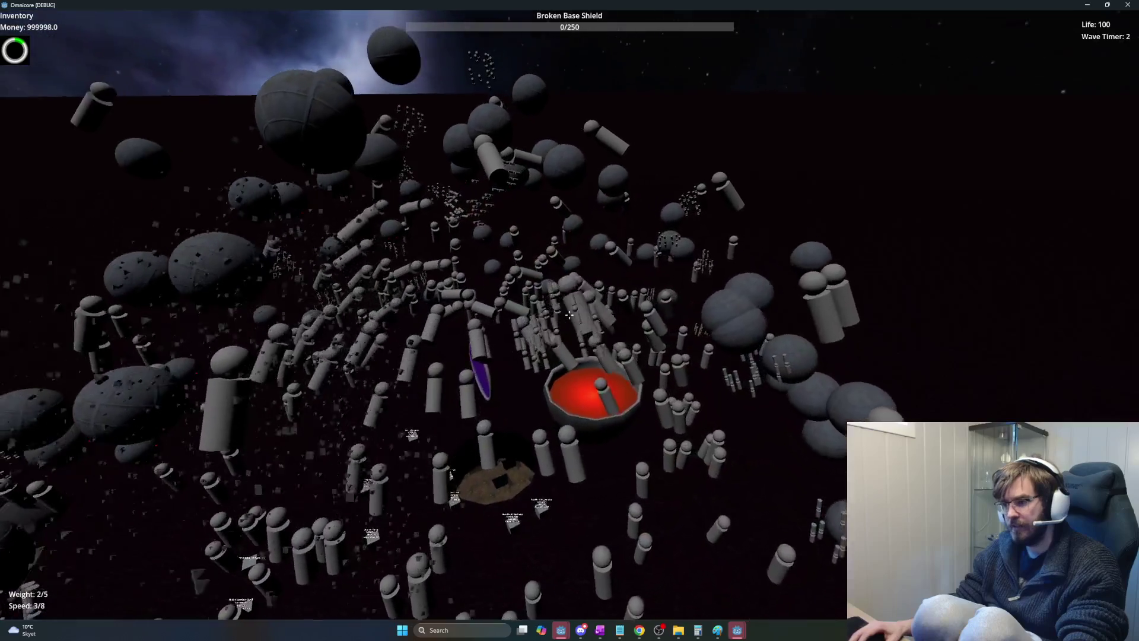
type("d")
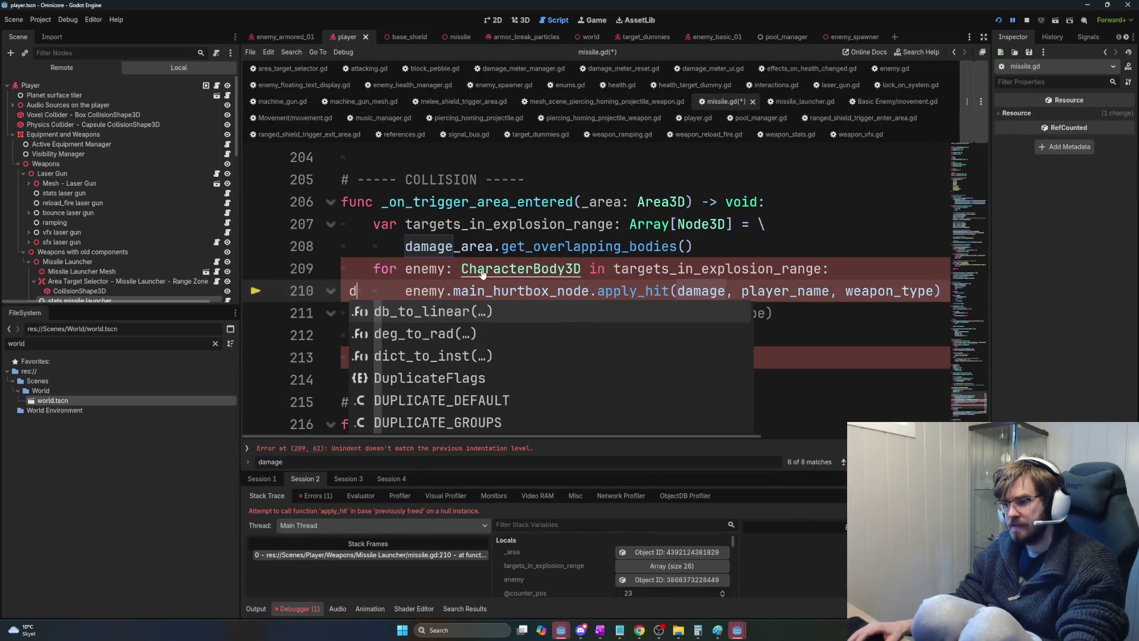
Remove the stray 'd' from line 210 of missile.gd.
key("BackSpace")
left_click(404, 292)
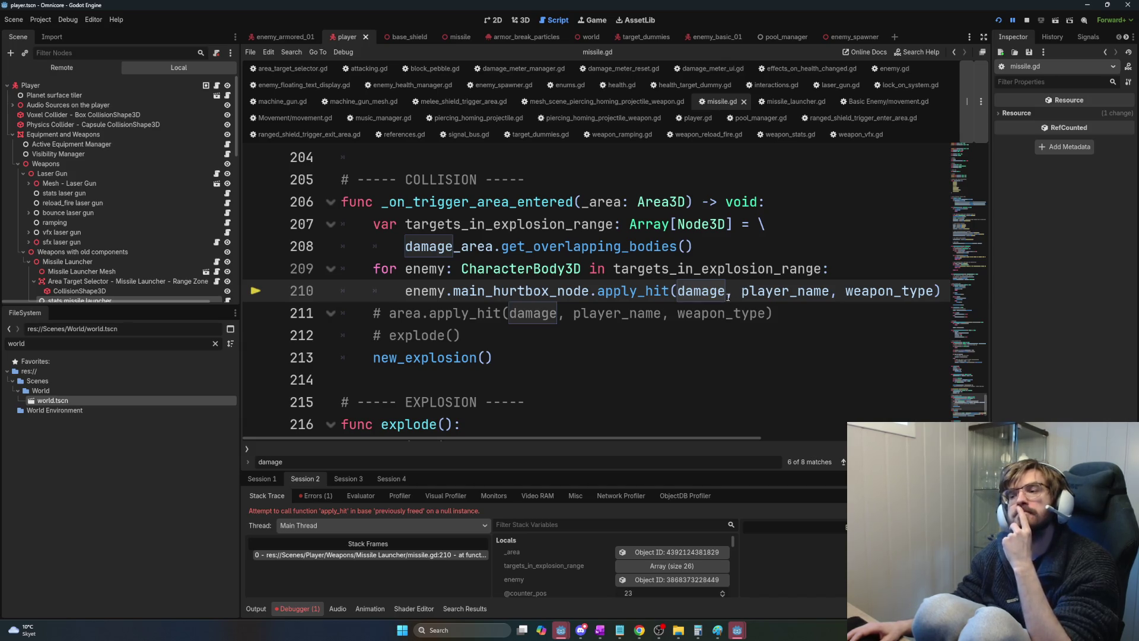
double_click(442, 292)
Add an 'if enemy:' check after line 209 and indent apply_hit beneath it.
left_click(859, 272)
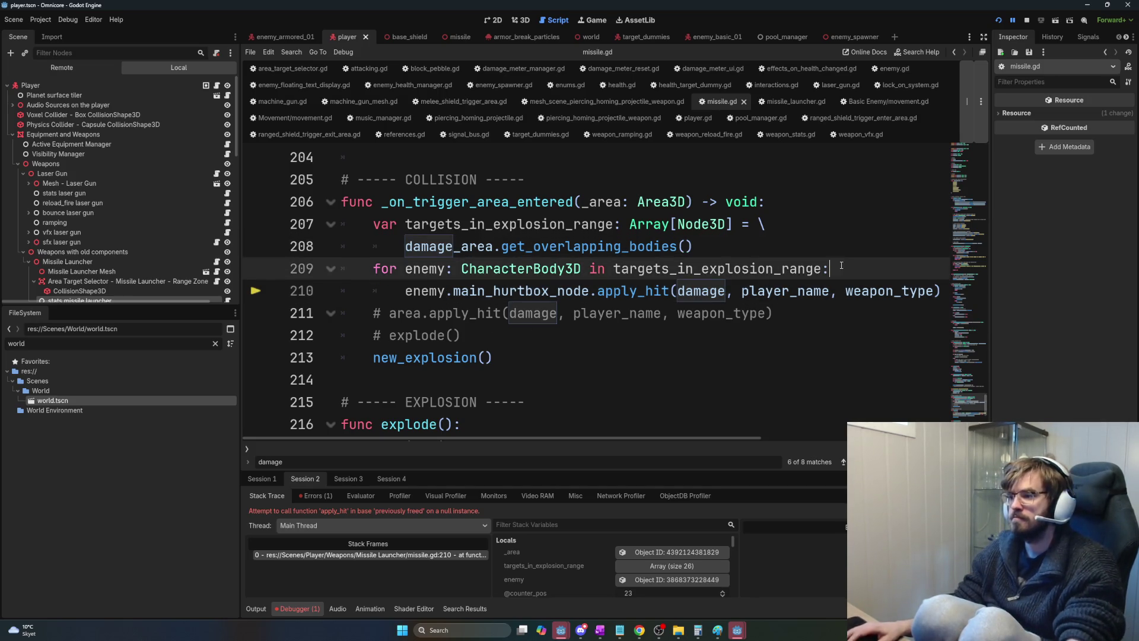
key("Return")
type("if enemy")
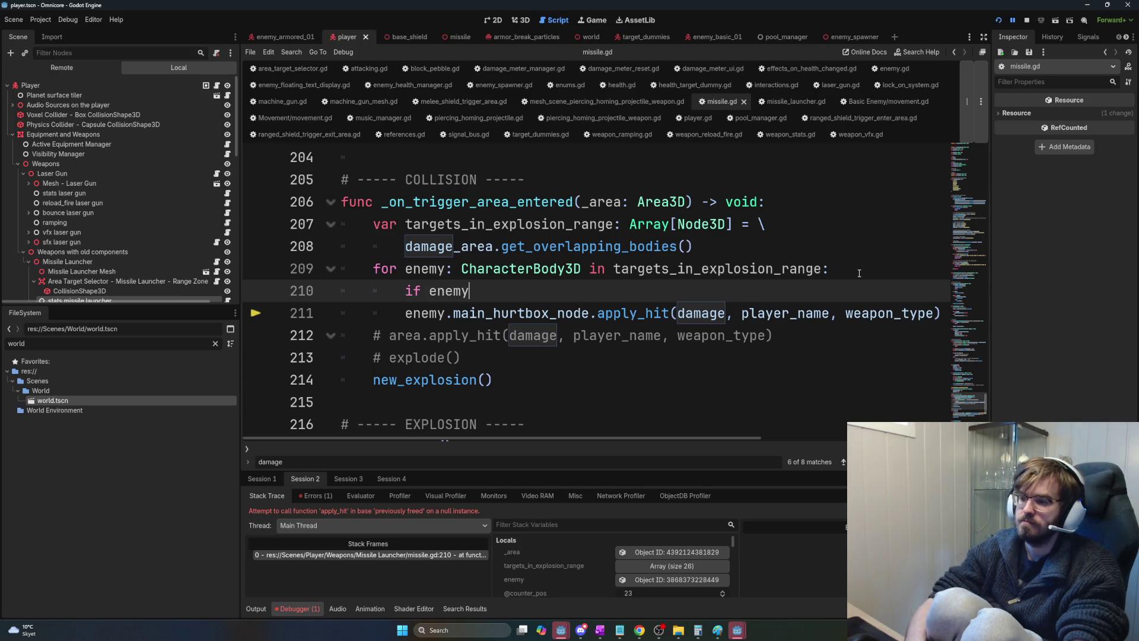
type(".")
key("BackSpace")
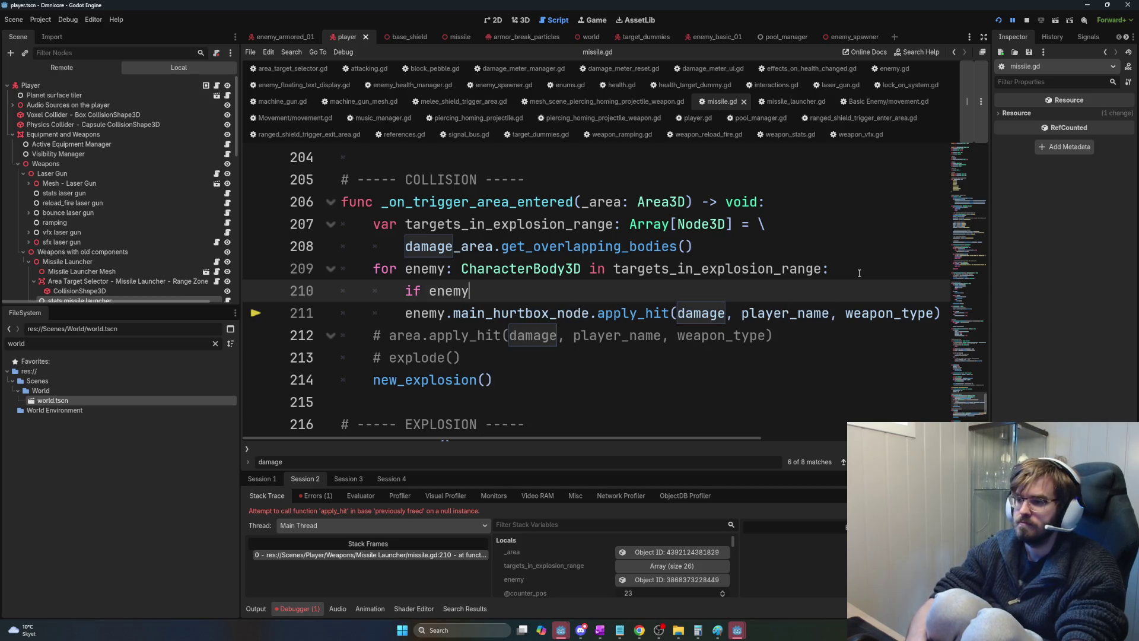
type("enemy:")
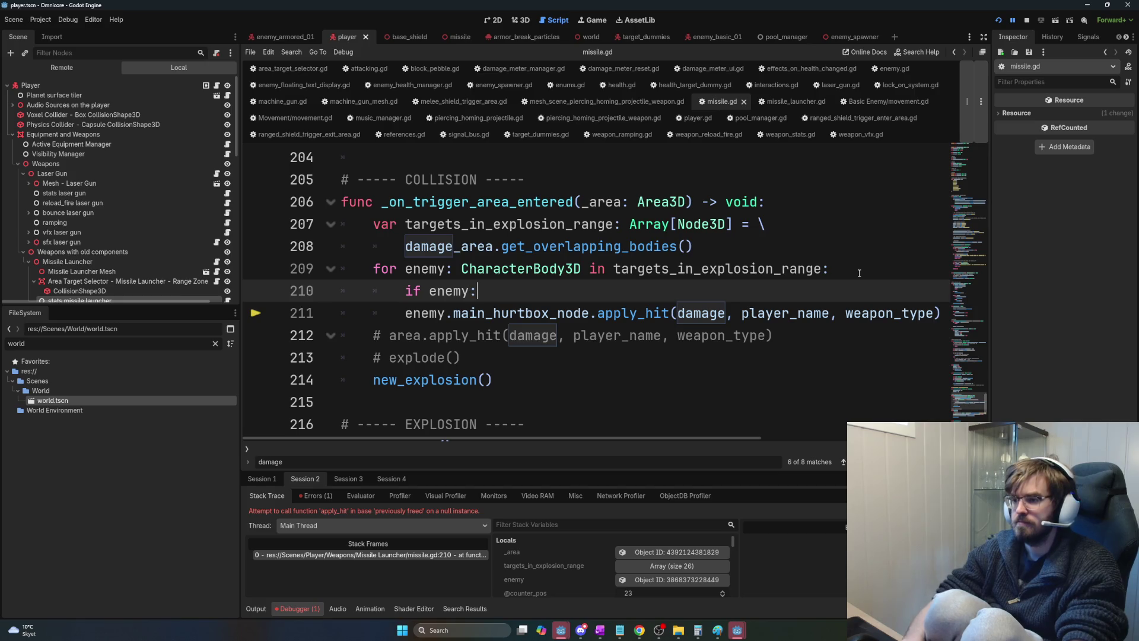
key("Down")
key("Home")
key("Tab")
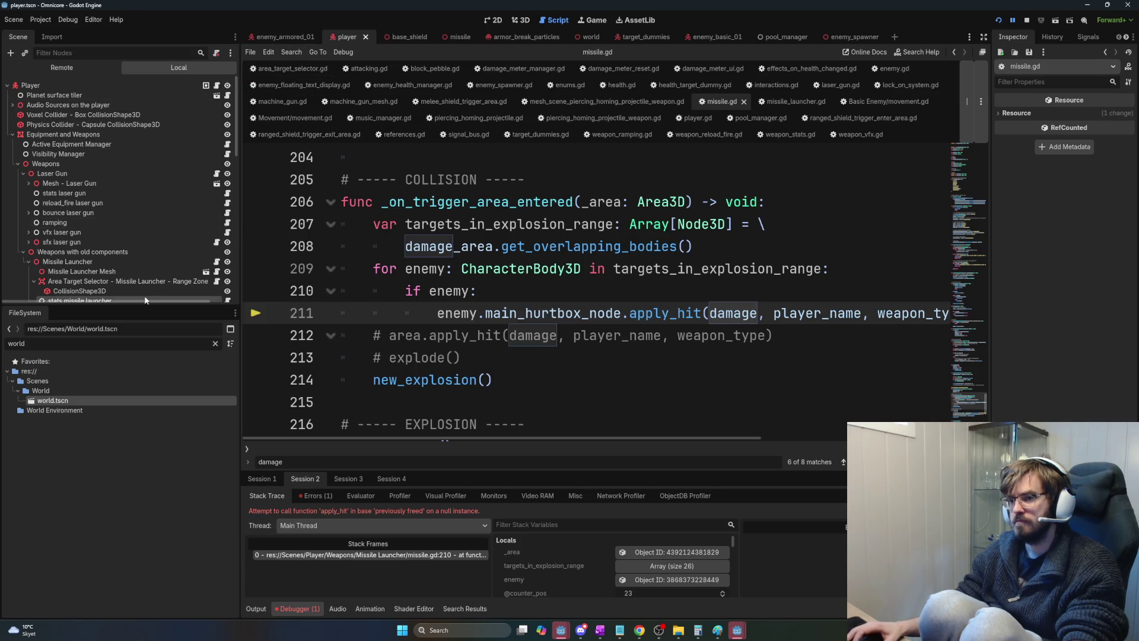
scroll(112, 295, "down", 3)
scroll(112, 290, "down", 2)
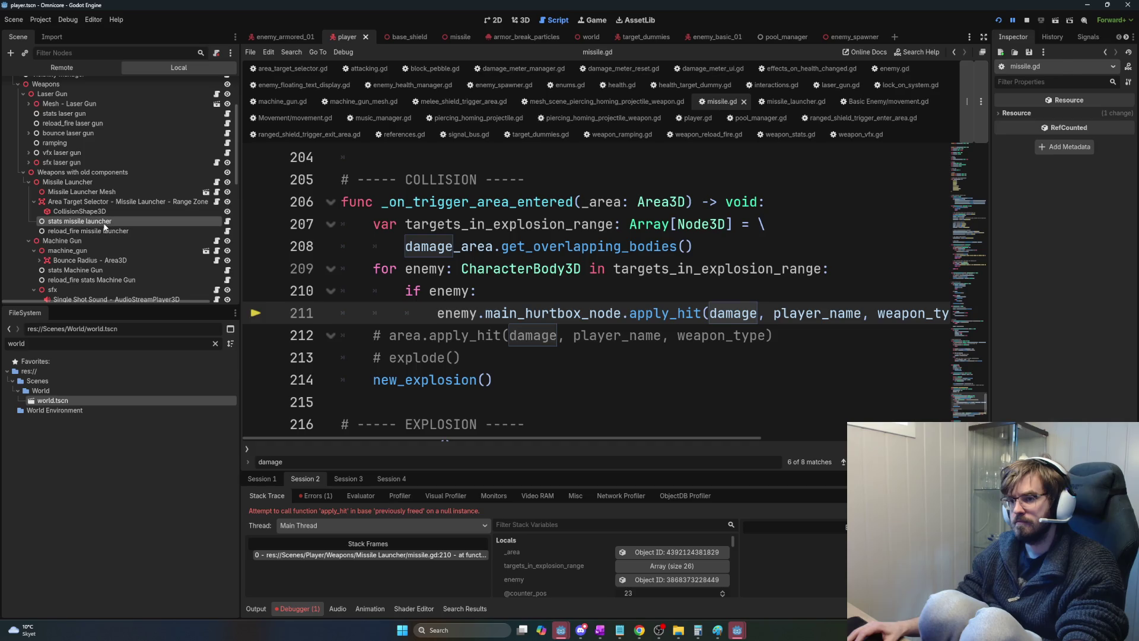
Give 'stats missile launcher' Base Fire Rate 0.5 and Base Multishot 5.0, then run the game with F5.
left_click(79, 221)
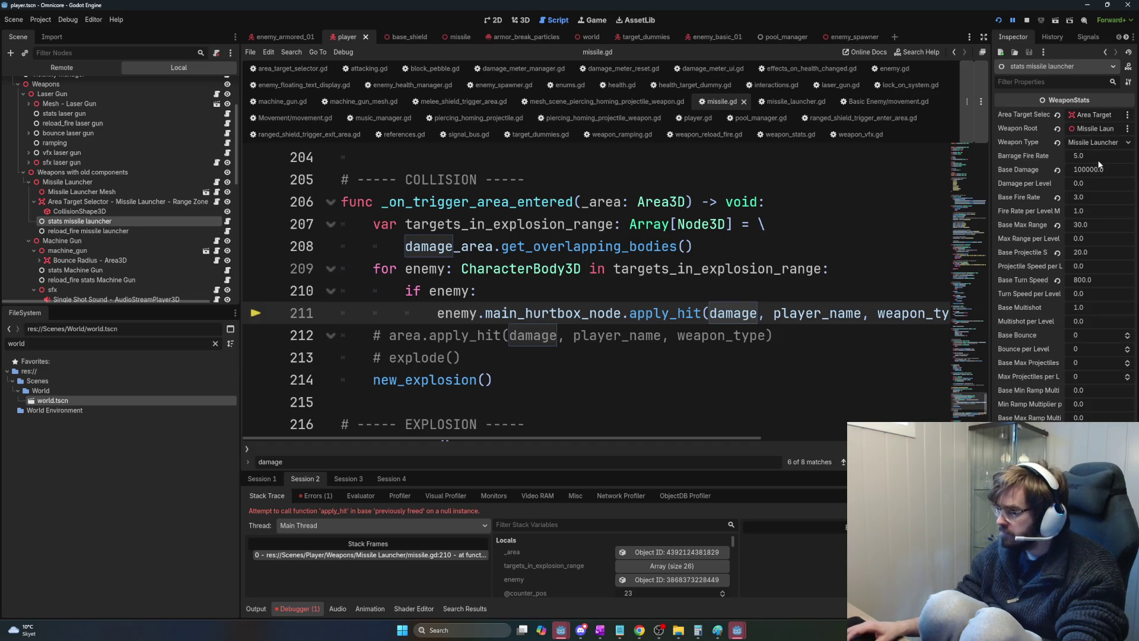
left_click(1091, 197)
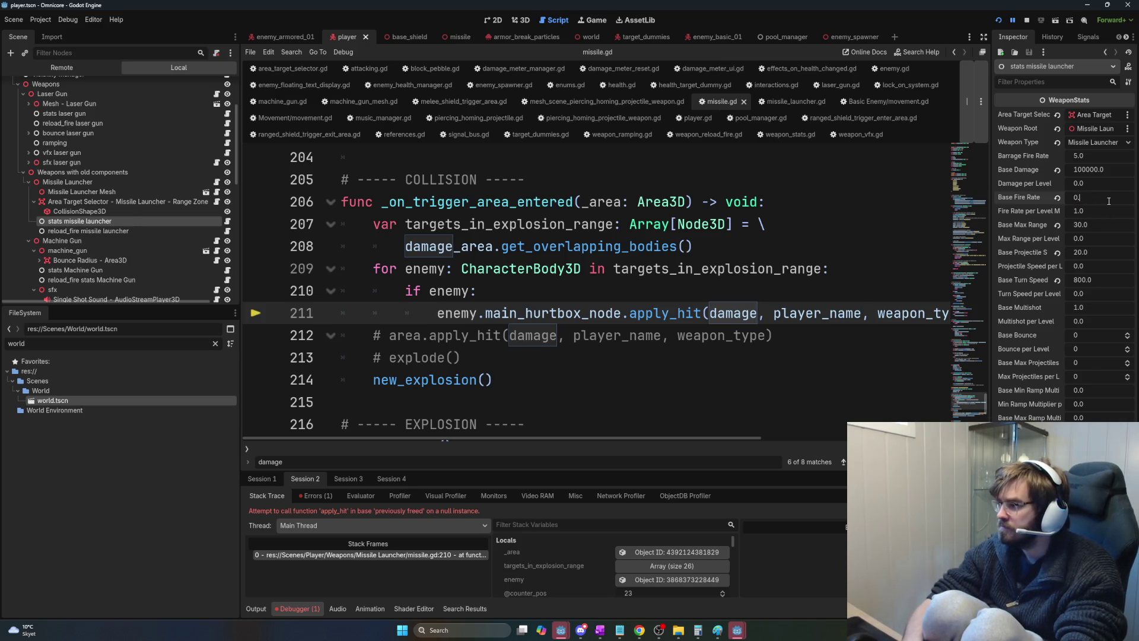
type(".5")
key("Return")
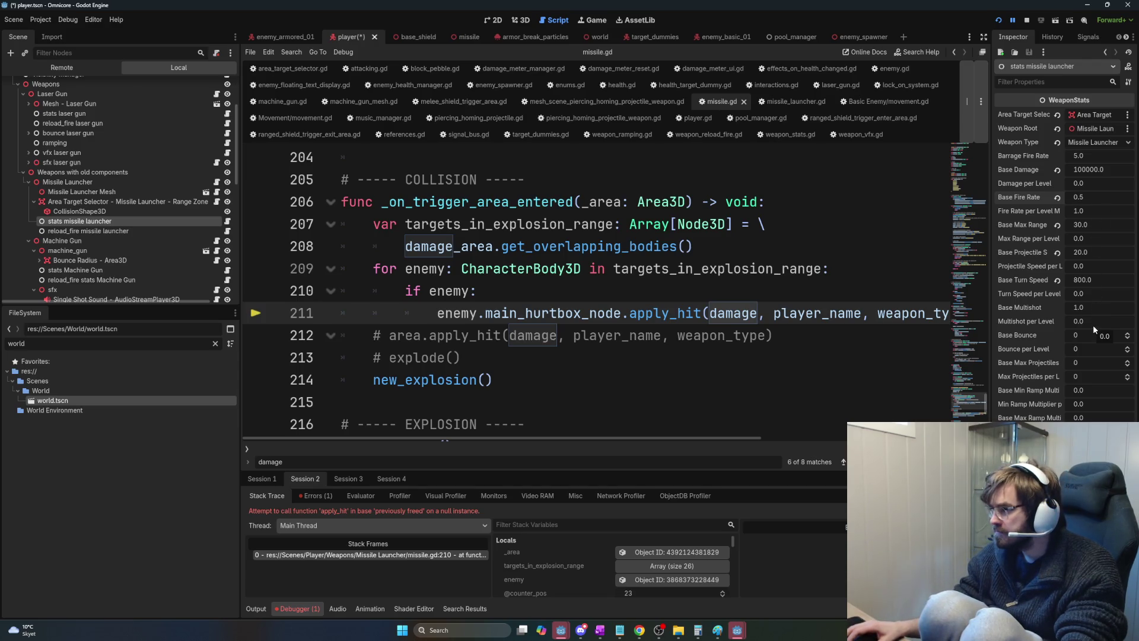
left_click(1091, 307)
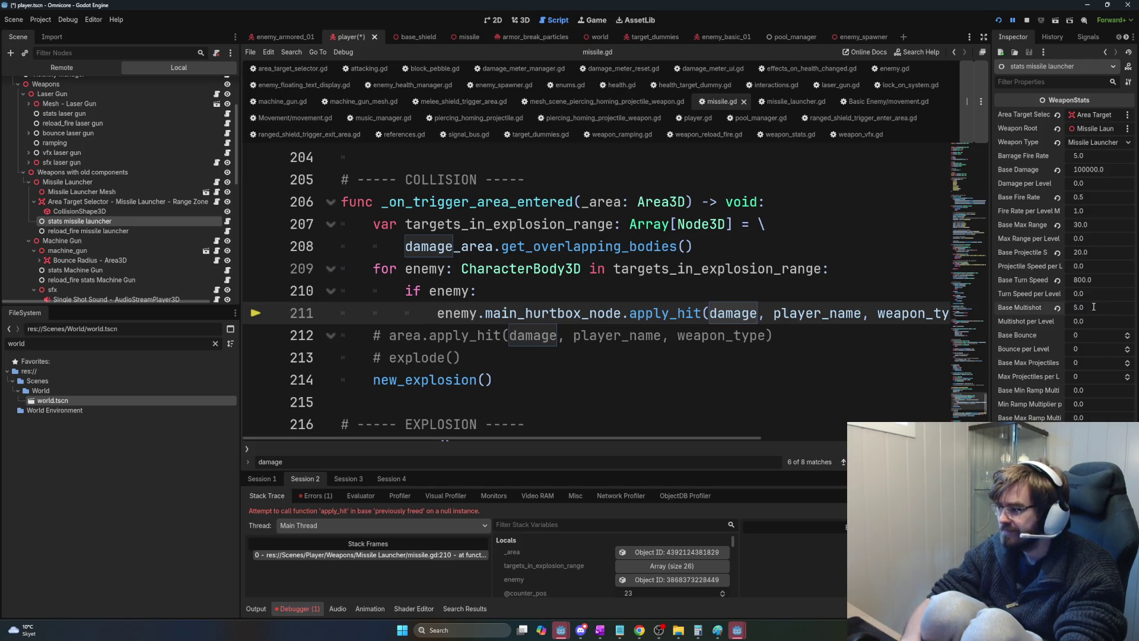
key("F5")
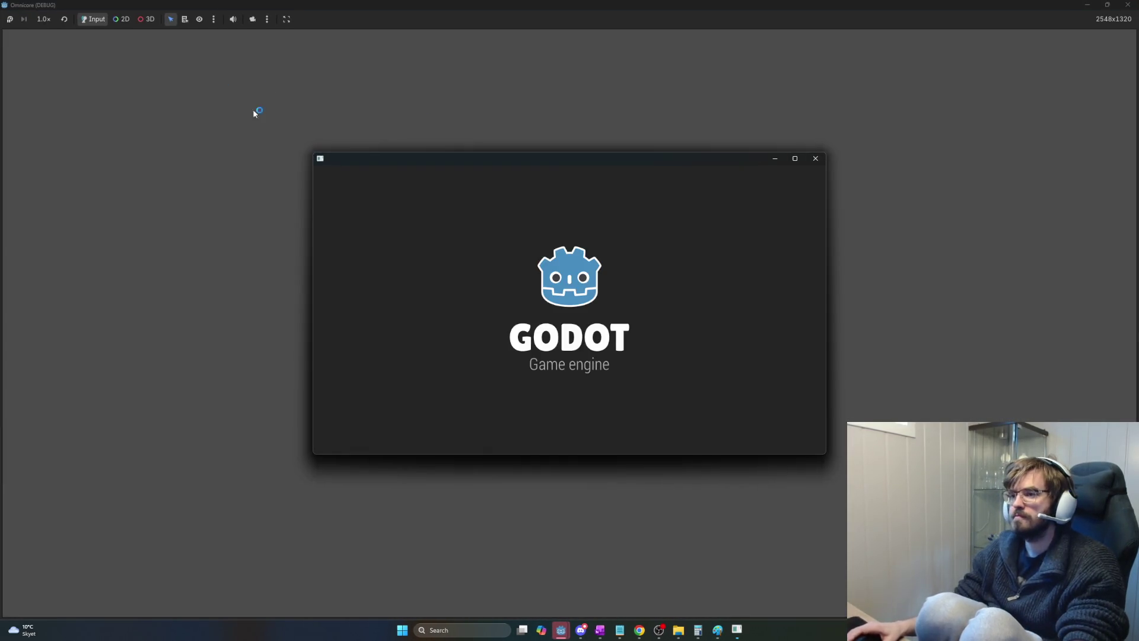
Remove the stray characters accidentally typed into missile.gd around line 211.
key("w")
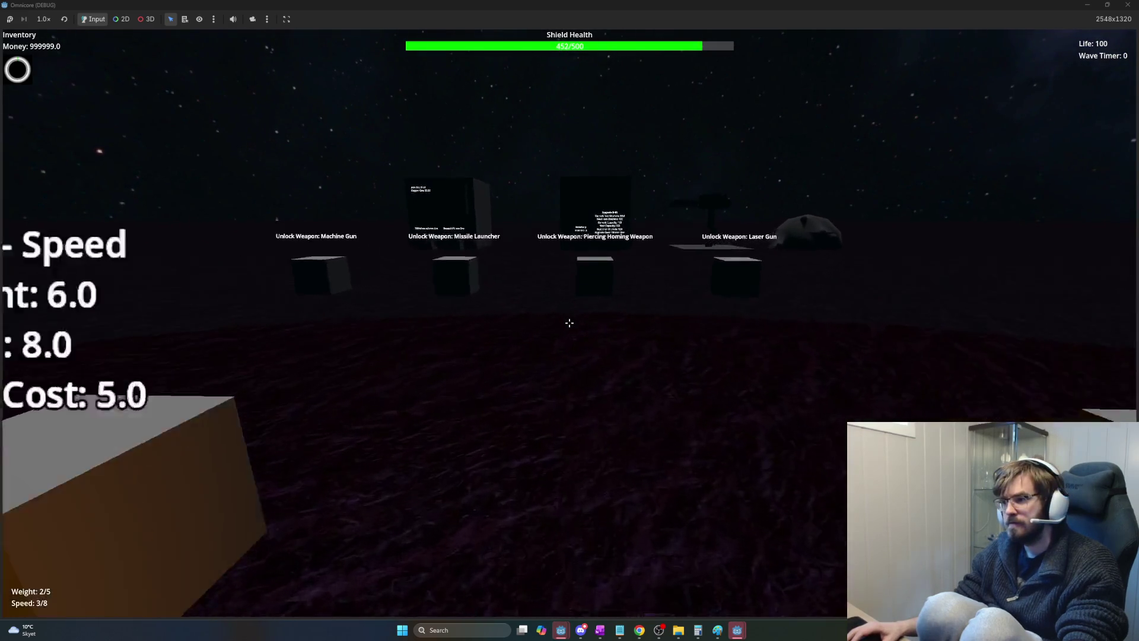
key("w")
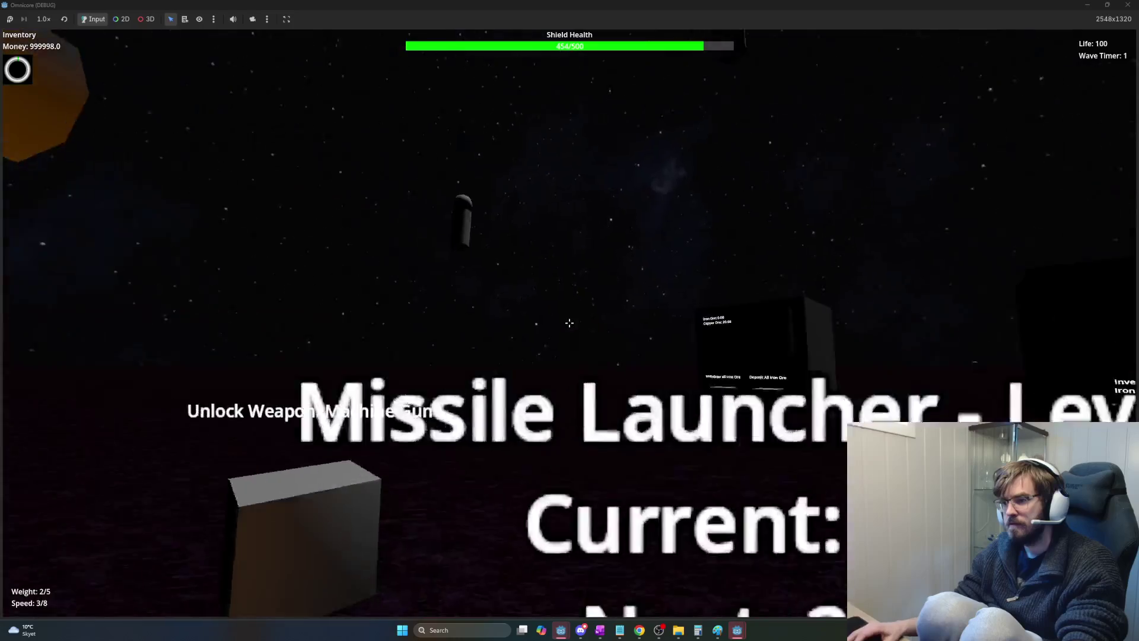
type("sssssss    enemy.main_hurtbox_node.apply_hit(damage, player_name, weapo")
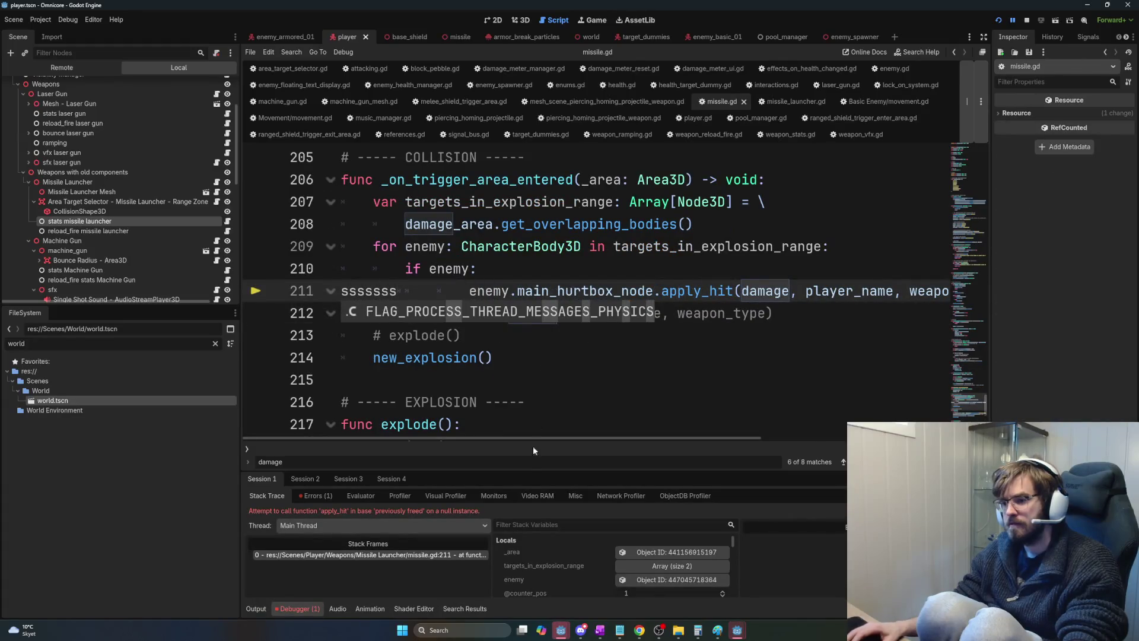
key("BackSpace")
key("BackSpace")
key("BackSpace")
Compare the 'if enemy:' check on line 210 with the main_hurtbox_node use on line 211.
left_click(445, 268)
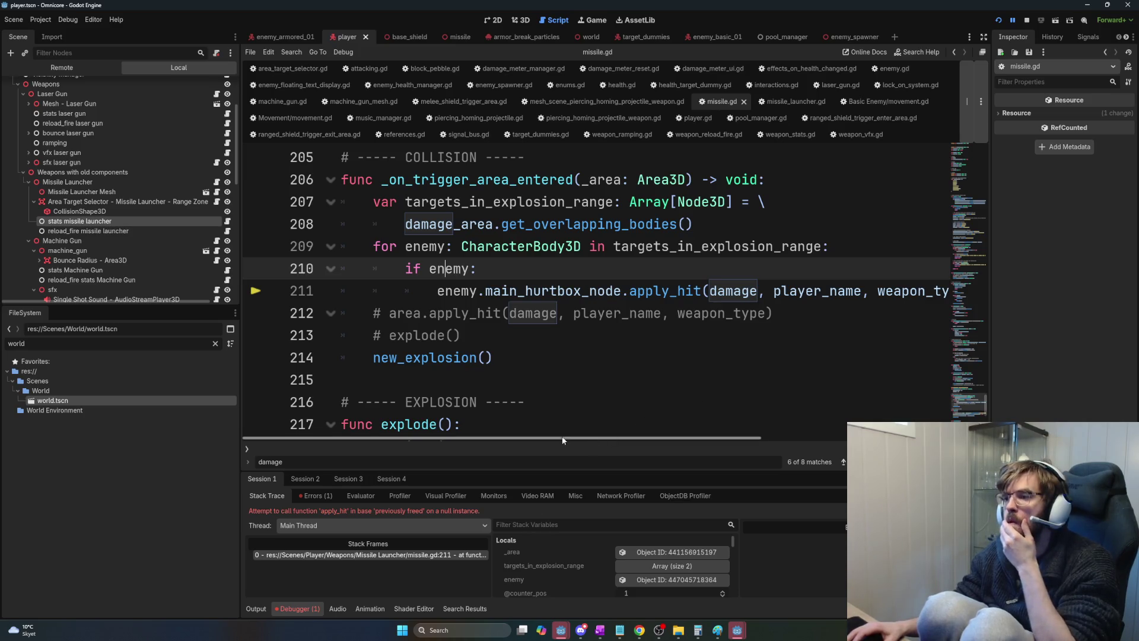
mouse_move(478, 269)
left_mouse_down()
mouse_move(408, 269)
mouse_move(465, 270)
left_mouse_up()
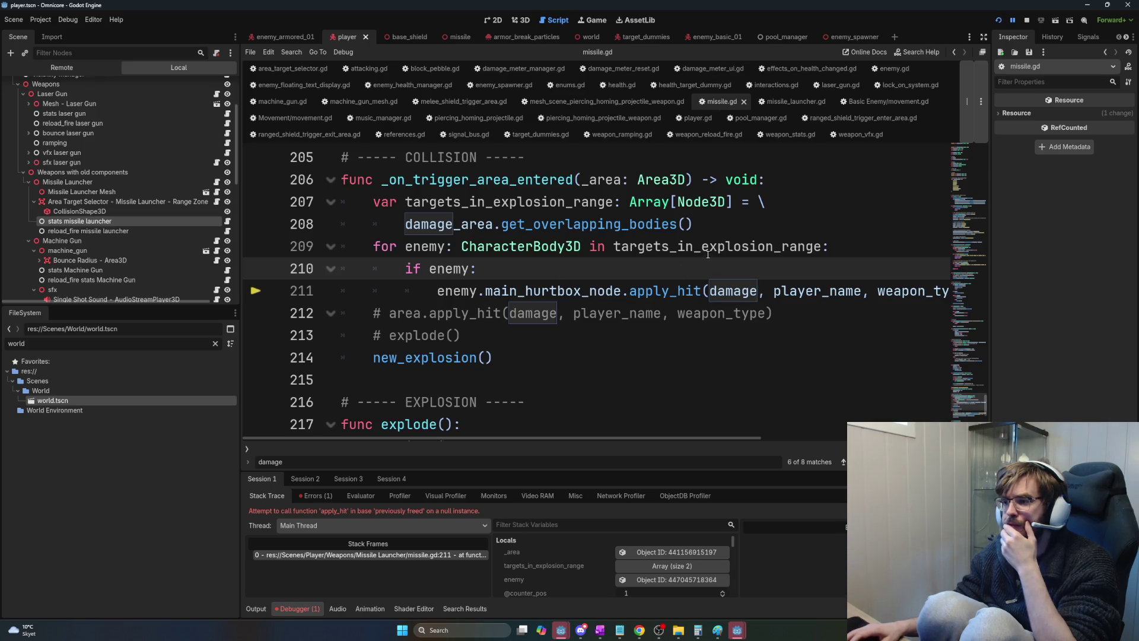
mouse_move(708, 254)
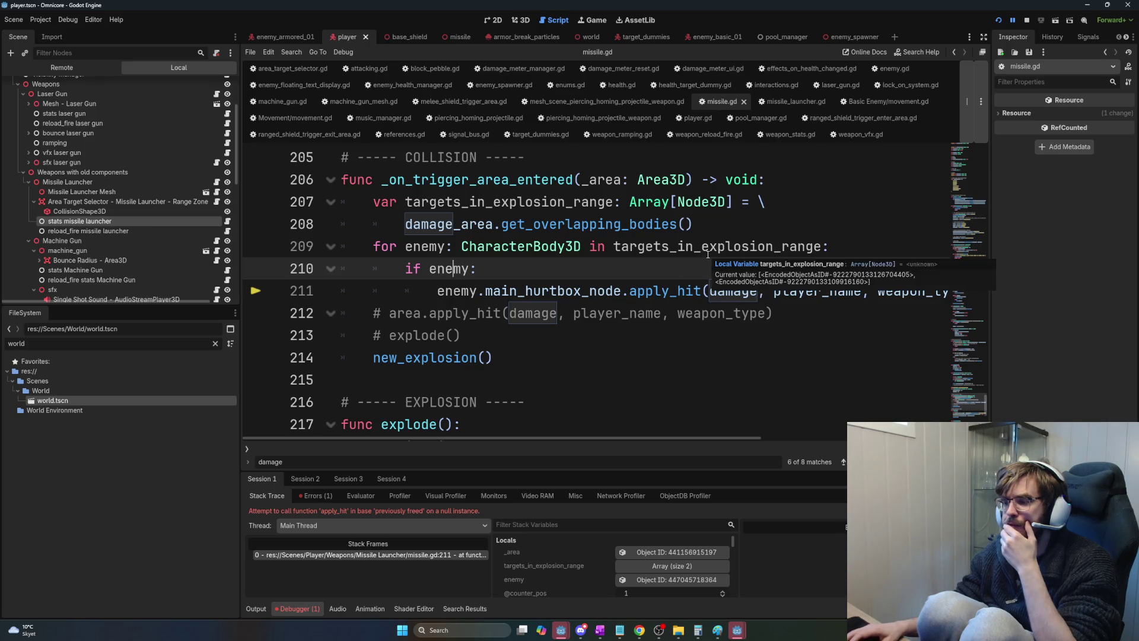
left_click(627, 291)
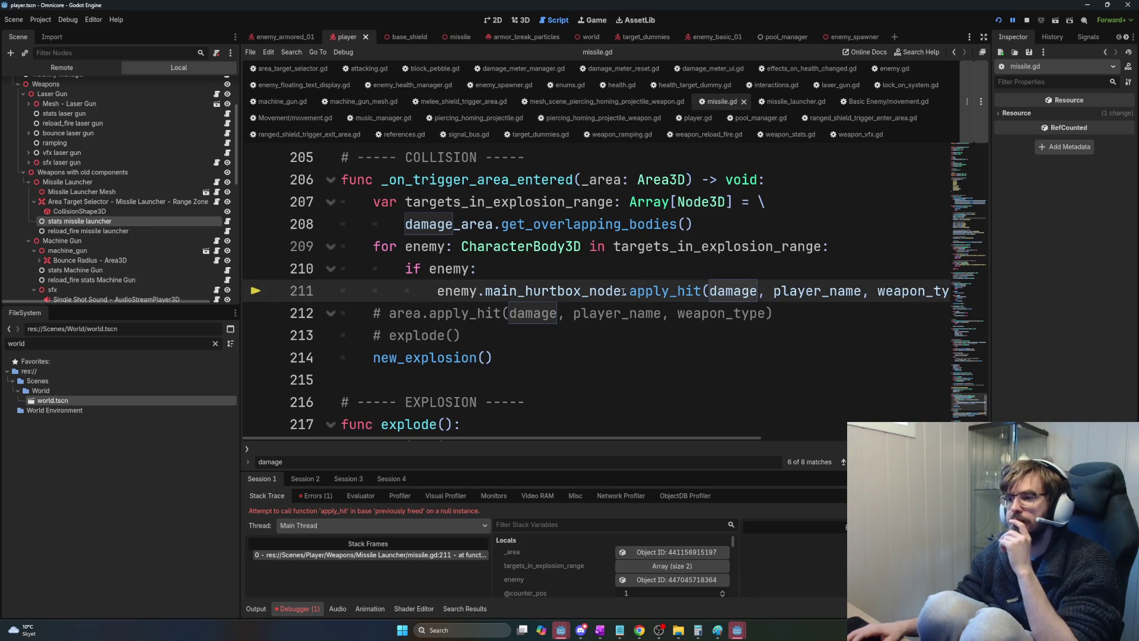
left_click(472, 269)
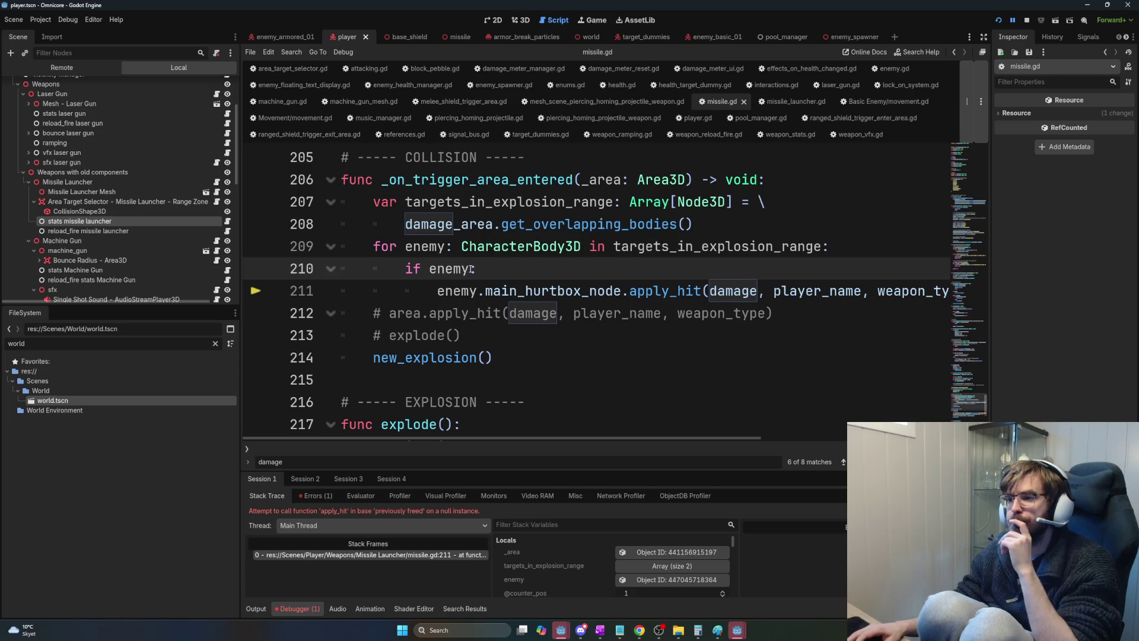
double_click(539, 288)
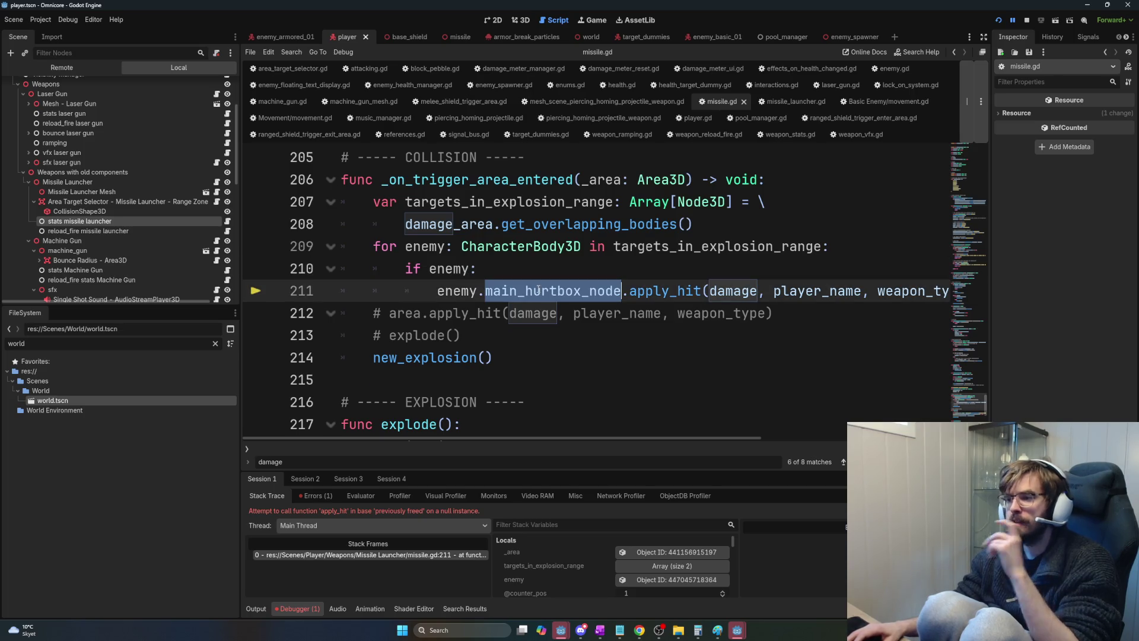
double_click(458, 270)
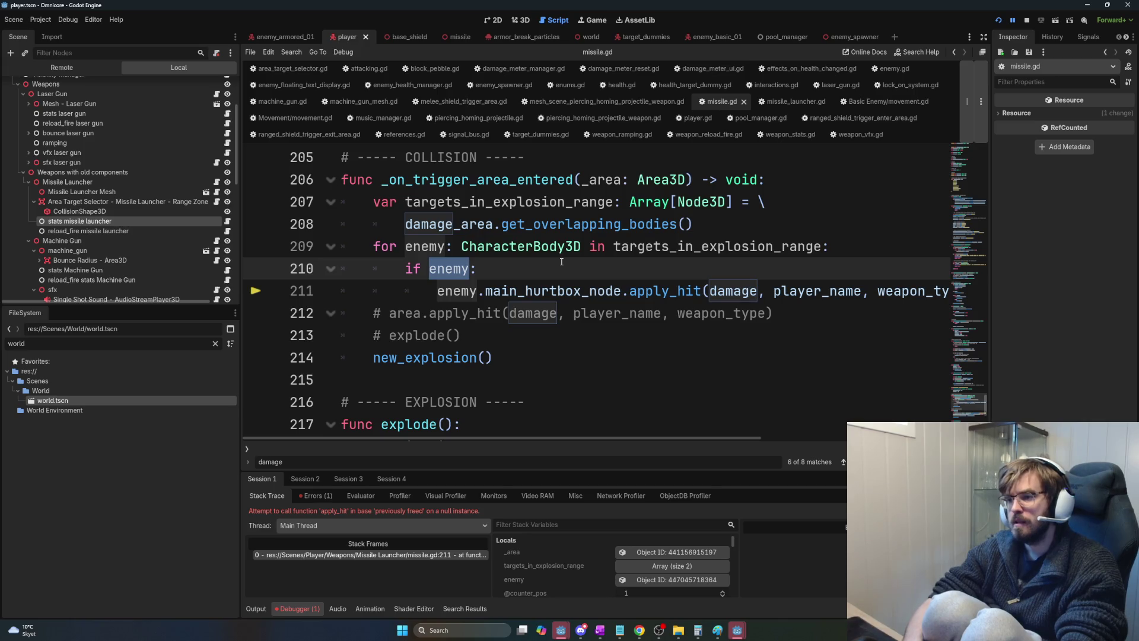
Change line 210 to 'if enemy.main_hurtbox_node:' and rerun the game.
key("Tab")
key("shift+Tab")
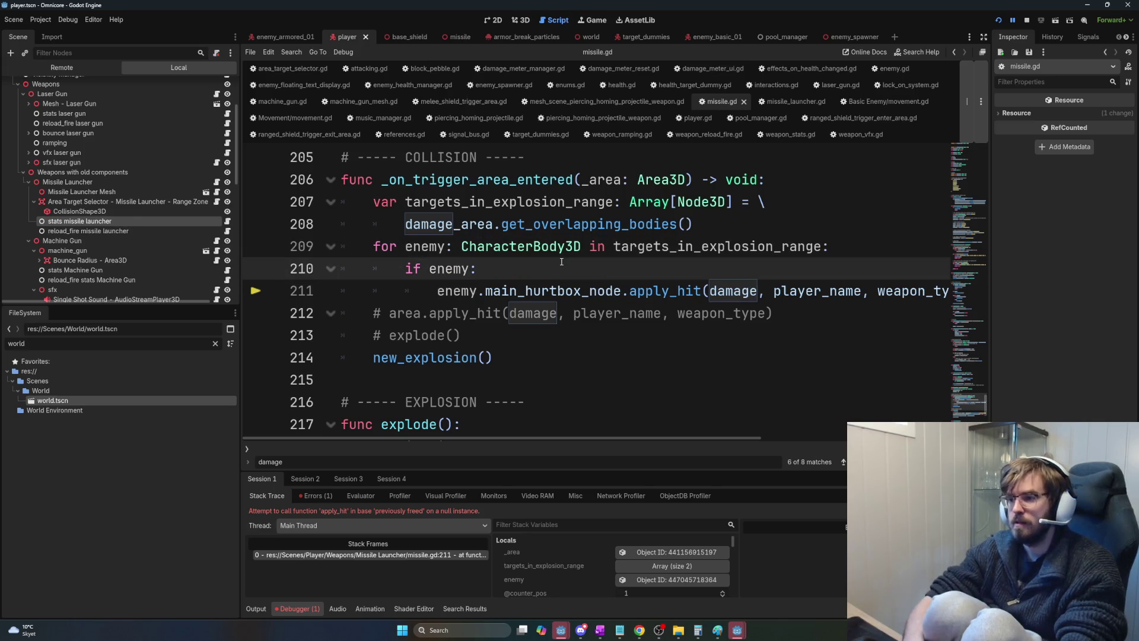
type(".main_hurtbox")
type("_node")
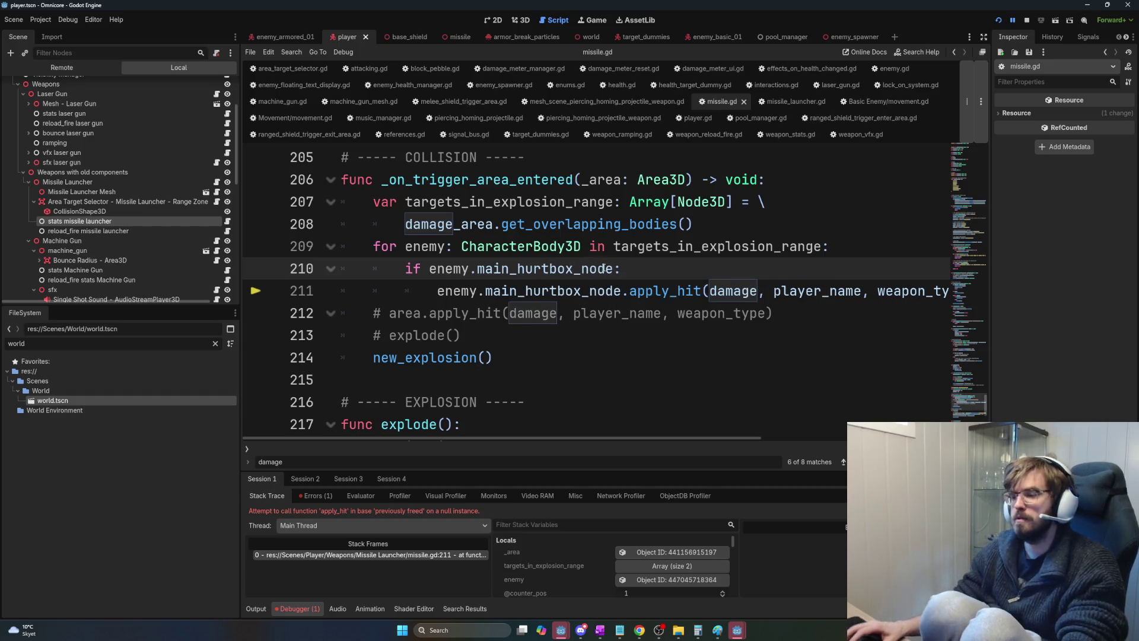
key("F5")
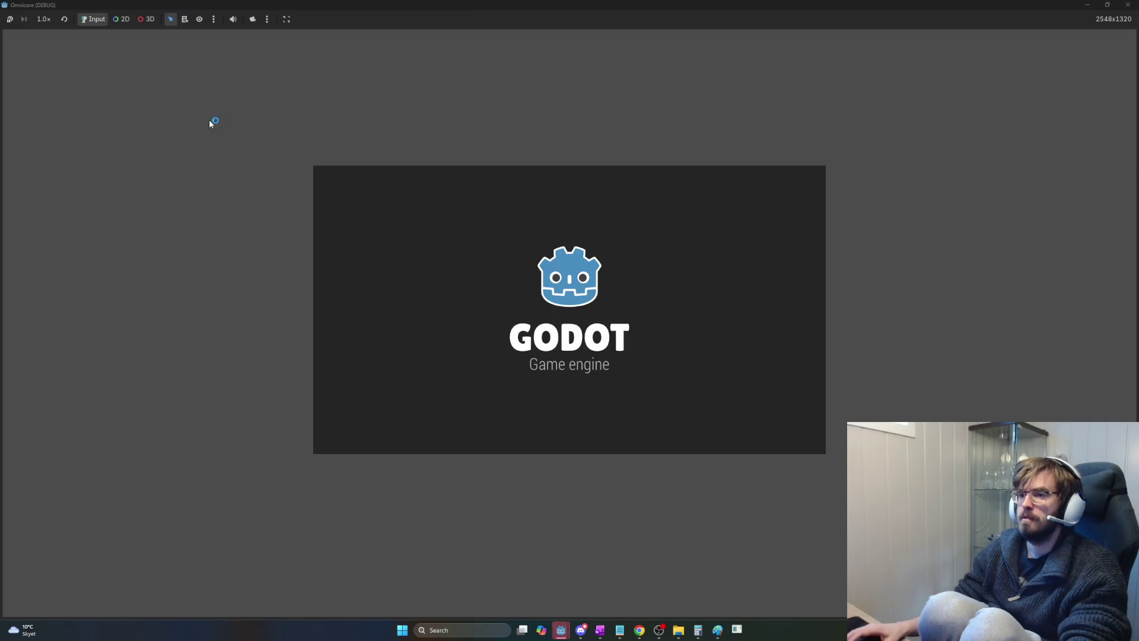
Enter the game world and unlock the Missile Launcher.
left_click(37, 36)
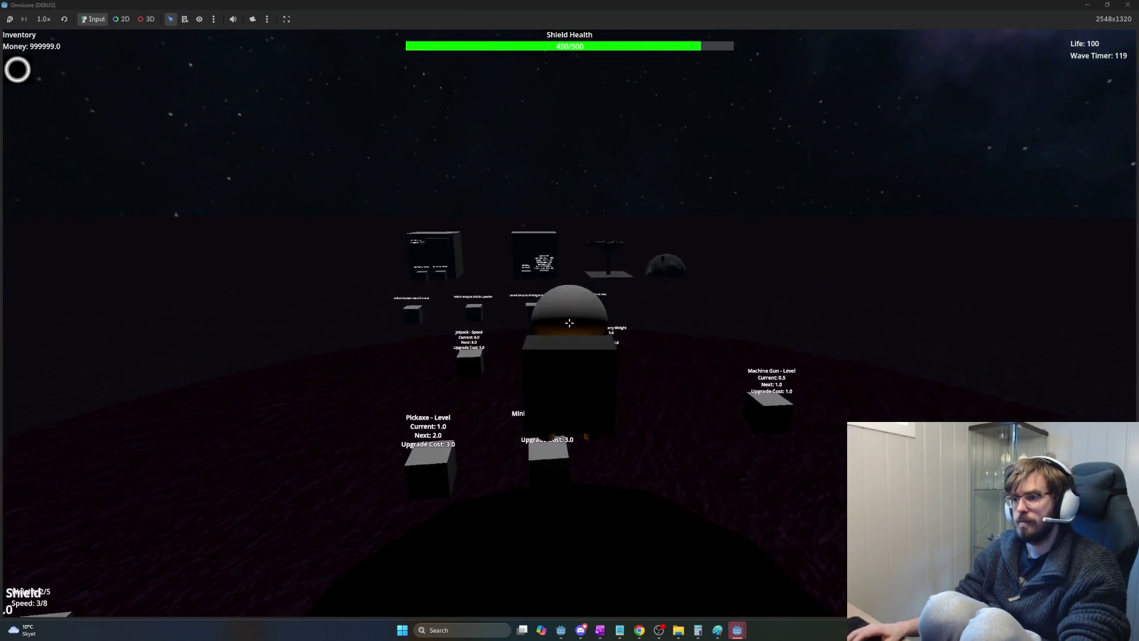
key("w")
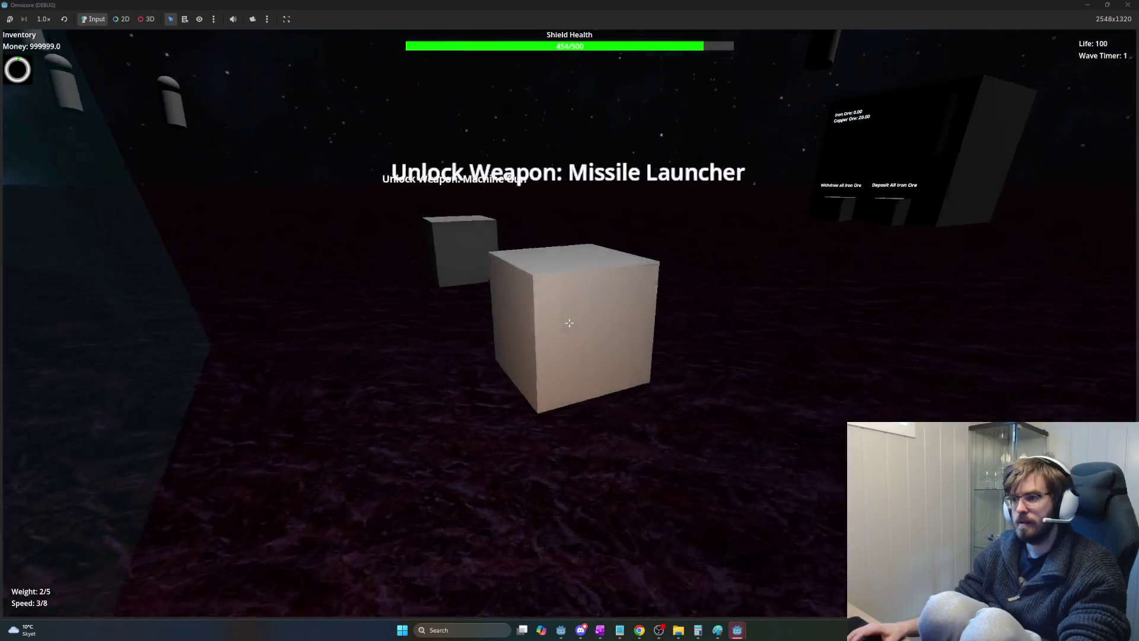
left_click(569, 323)
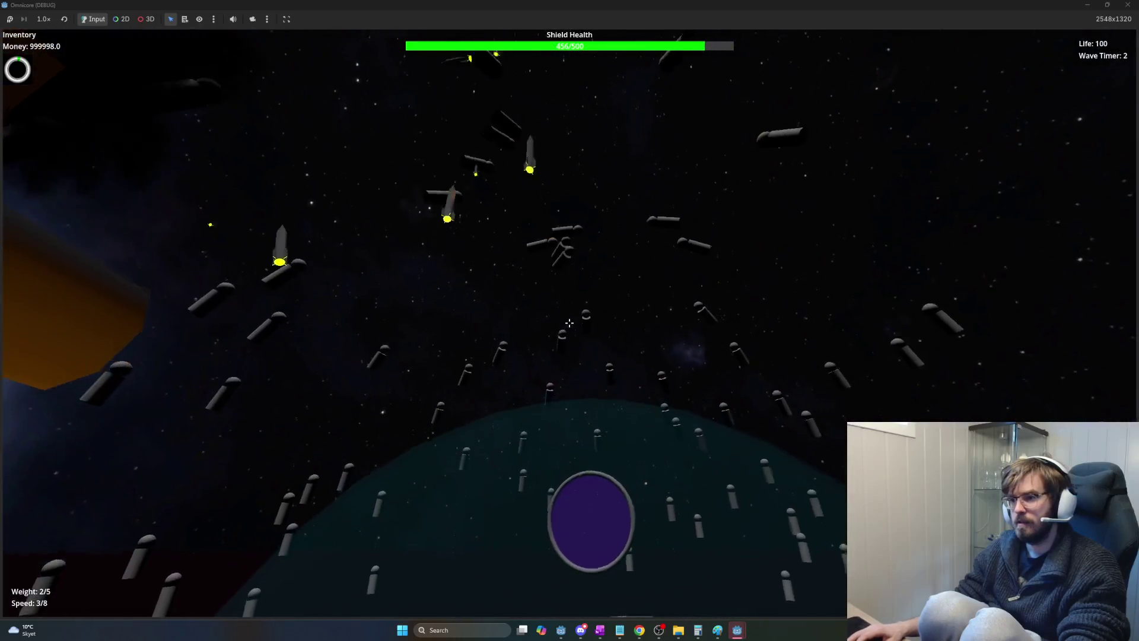
Fire missiles repeatedly at the enemy wave, then stop the run with F8.
left_click(570, 322)
left_click(569, 323)
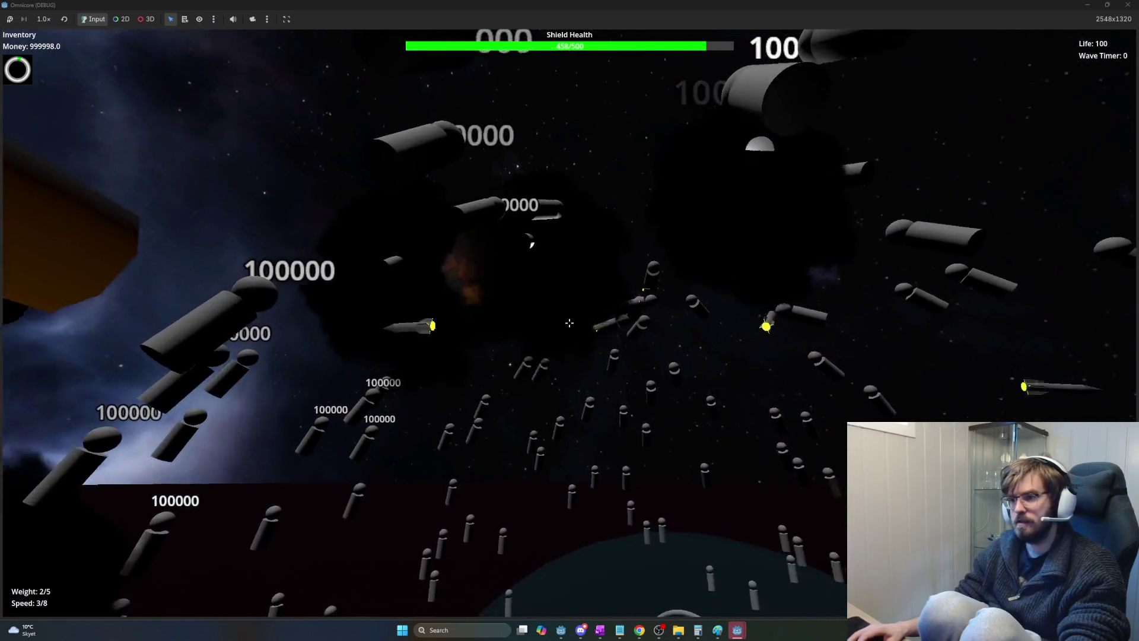
left_click(569, 323)
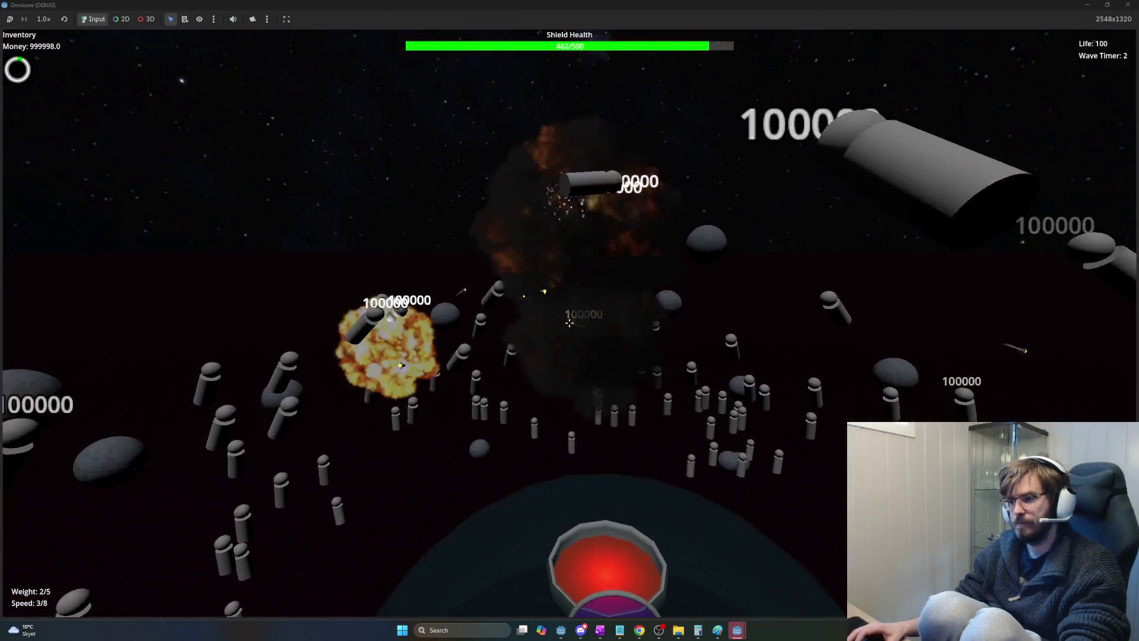
left_click(569, 323)
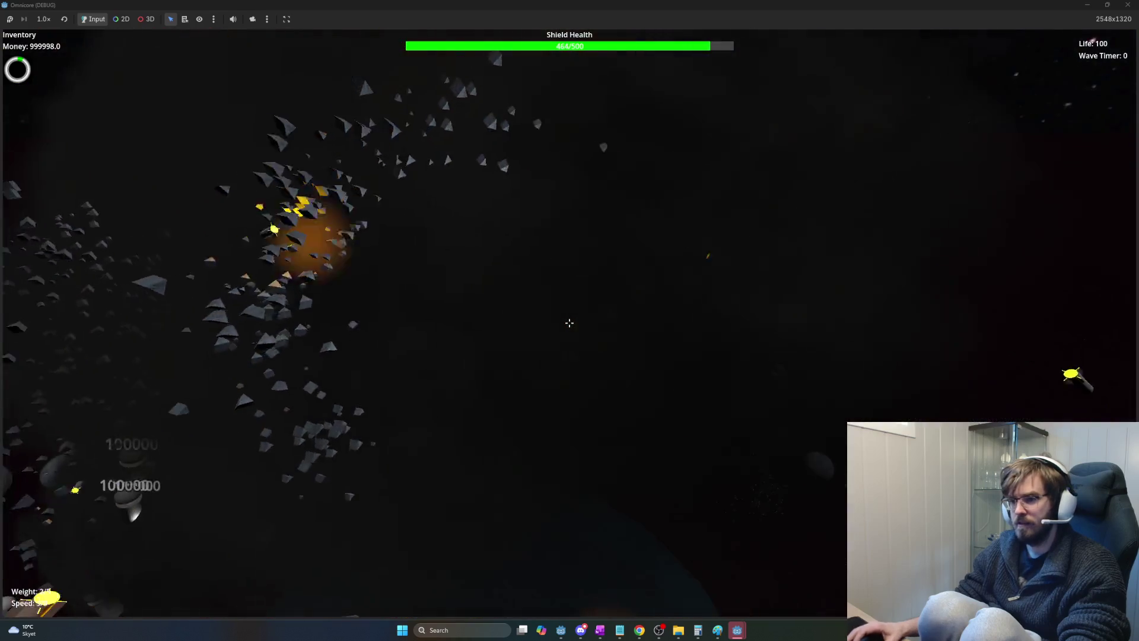
left_click(570, 323)
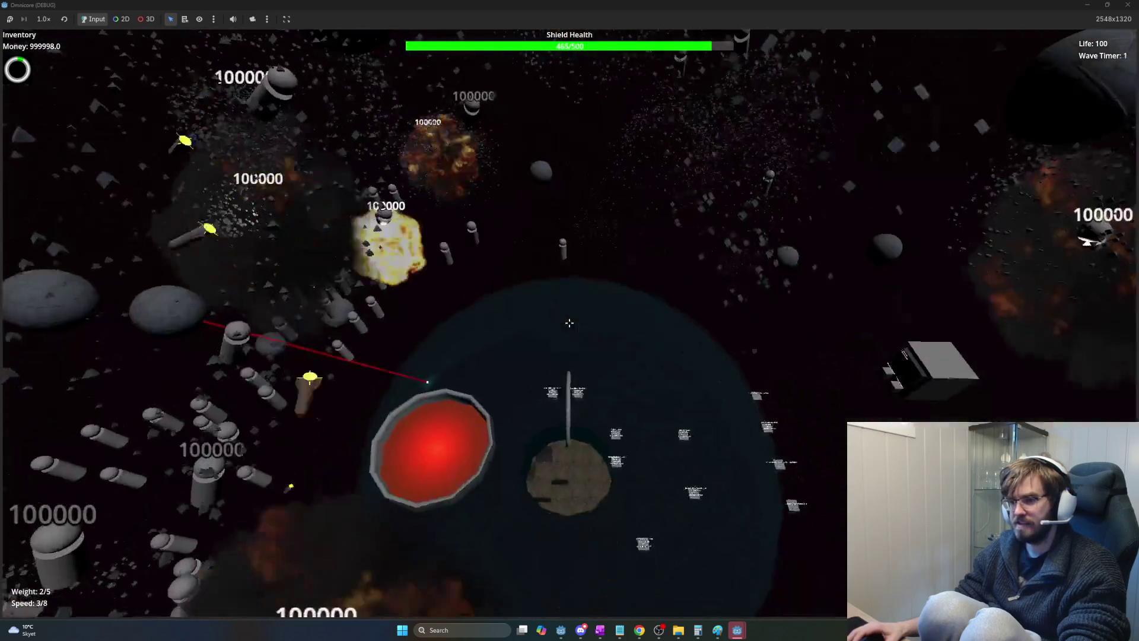
left_click(569, 323)
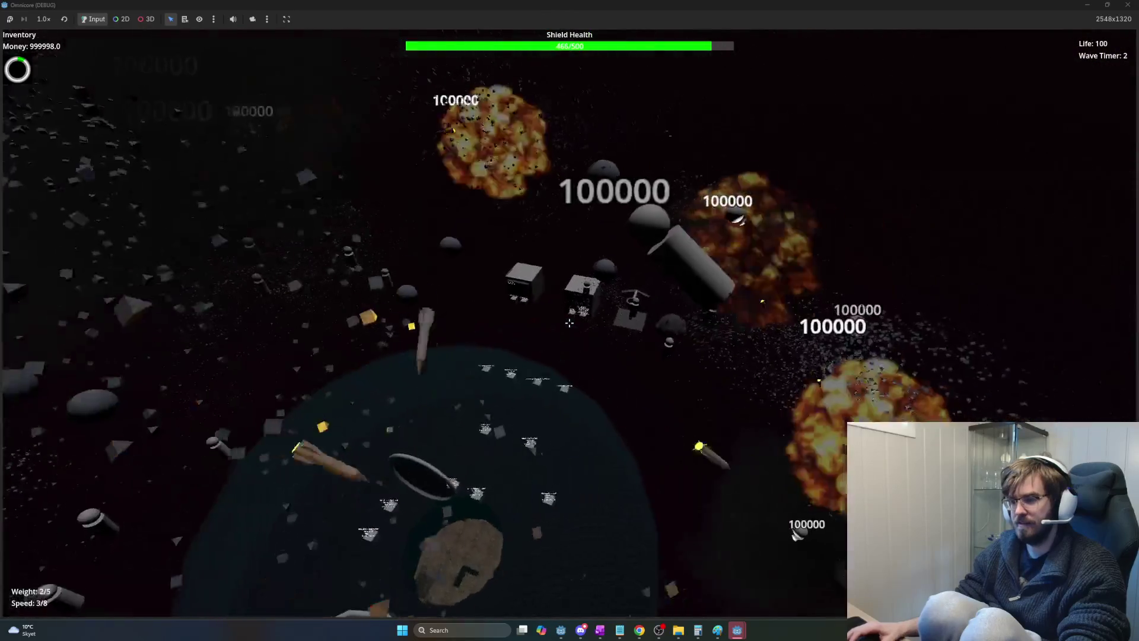
left_click(570, 322)
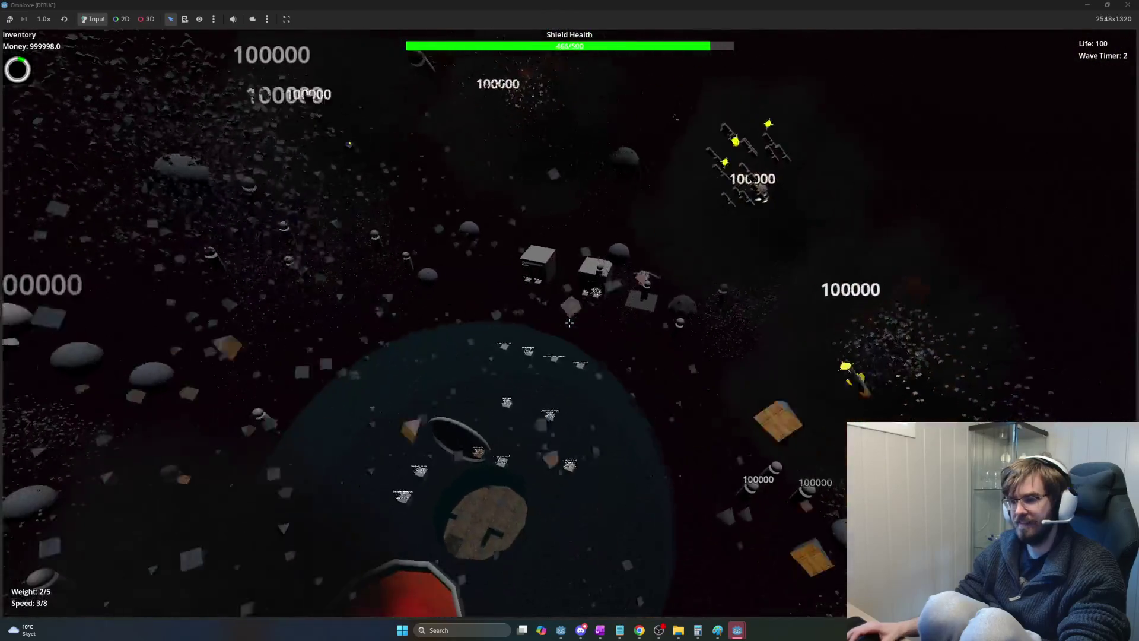
left_click(570, 323)
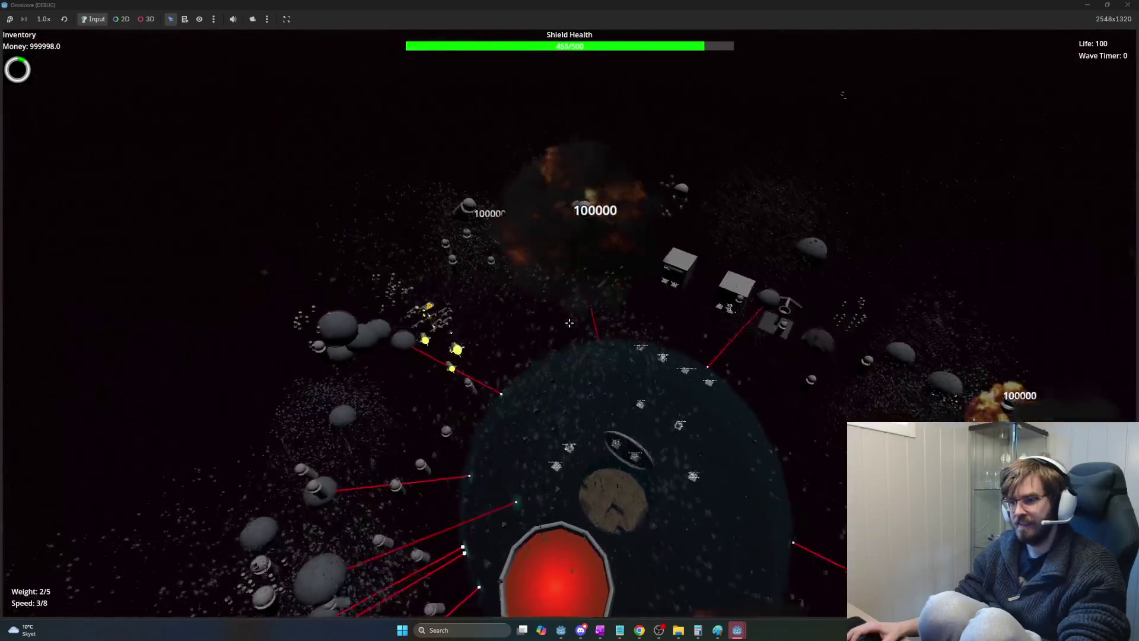
left_click(569, 322)
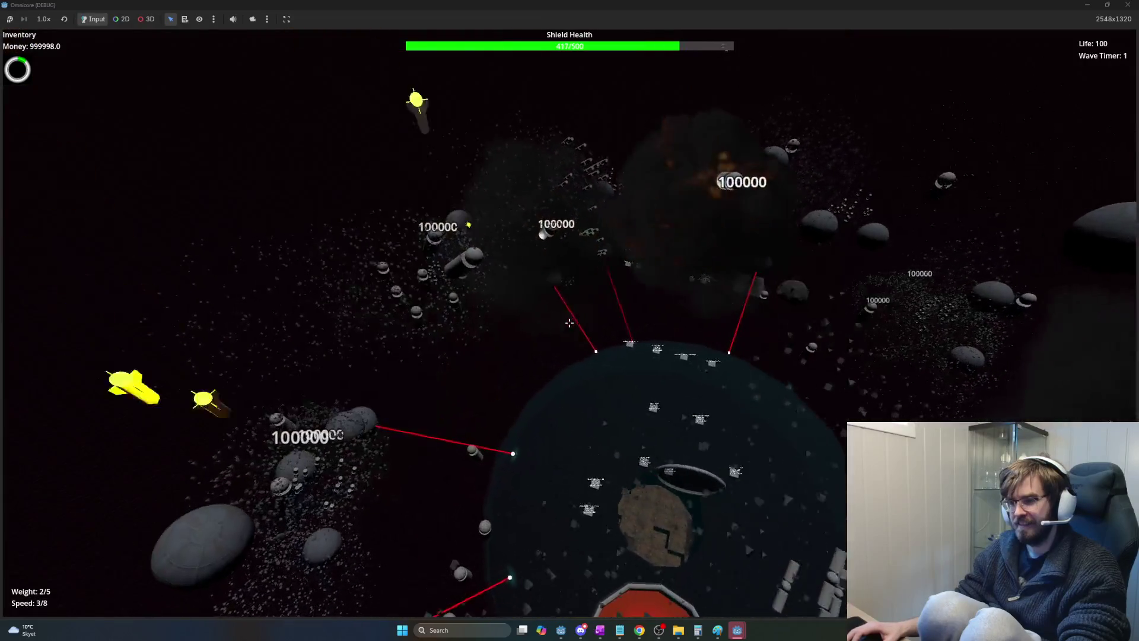
left_click(569, 323)
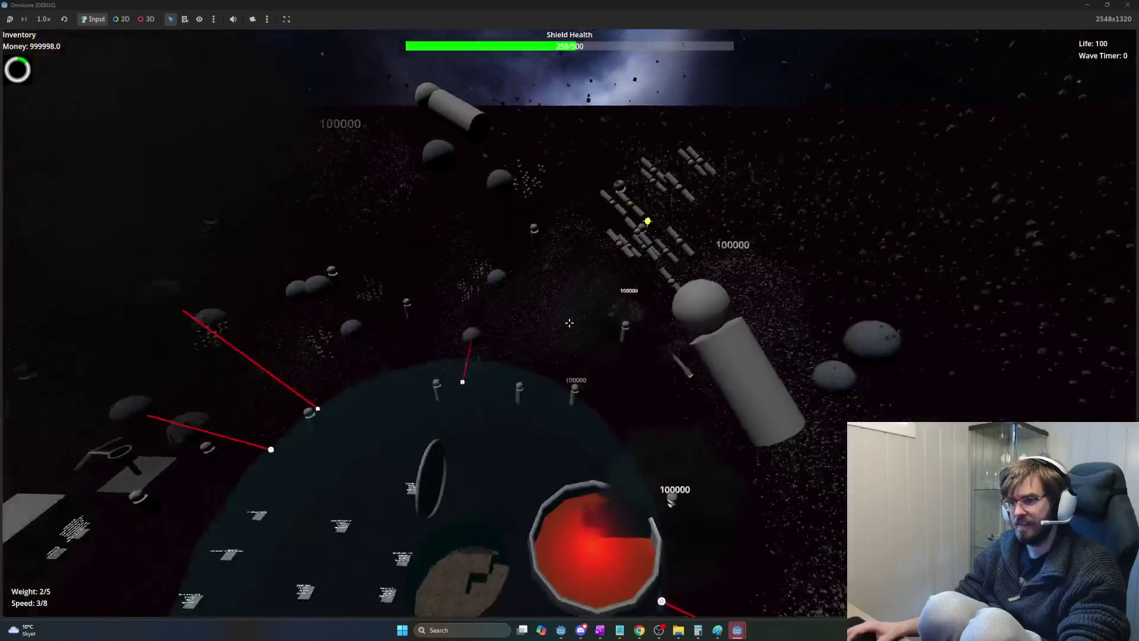
left_click(569, 323)
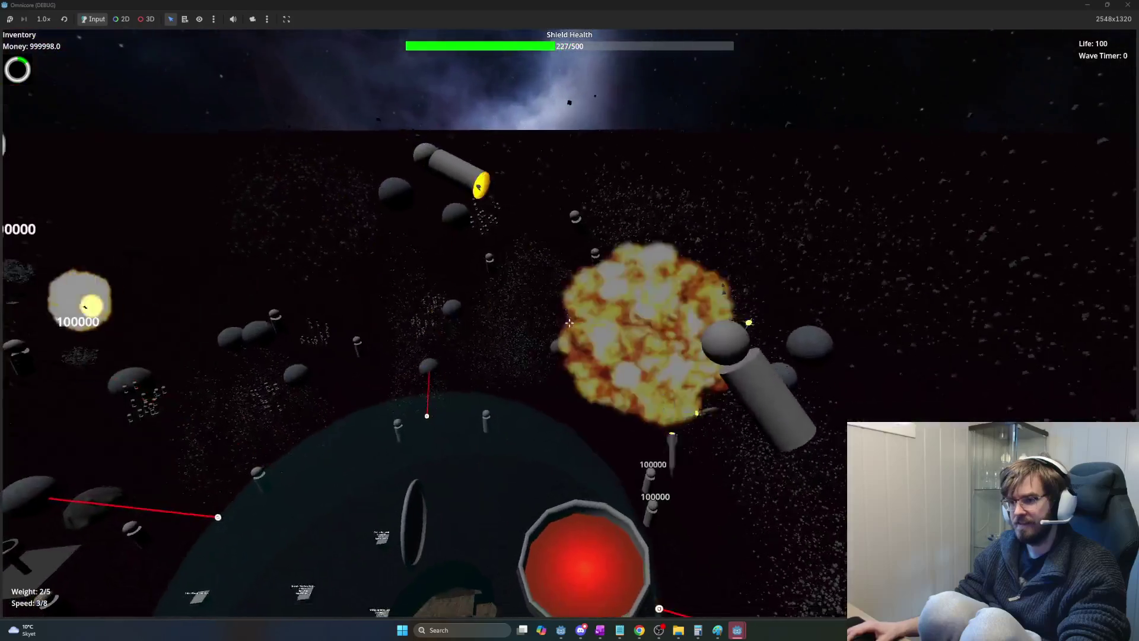
left_click(570, 323)
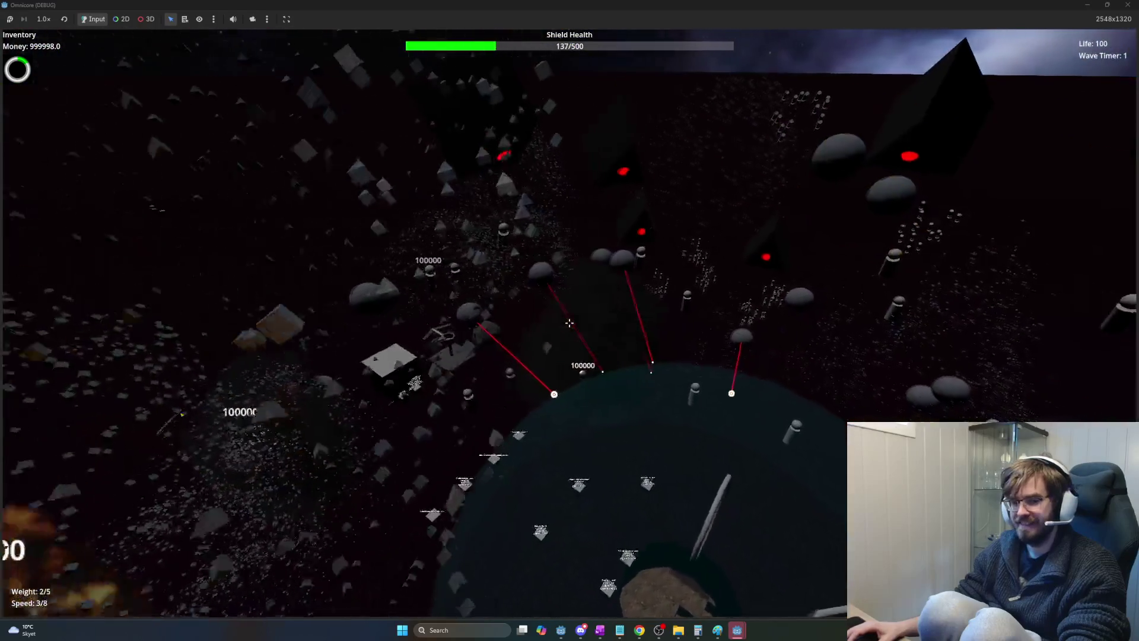
left_click(570, 322)
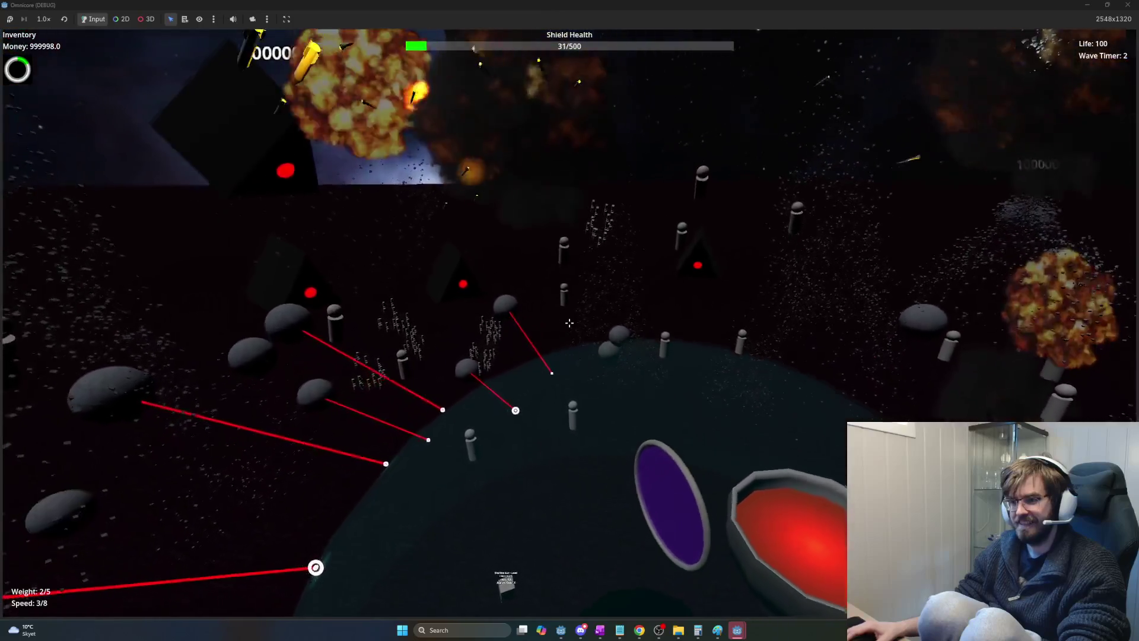
left_click(569, 323)
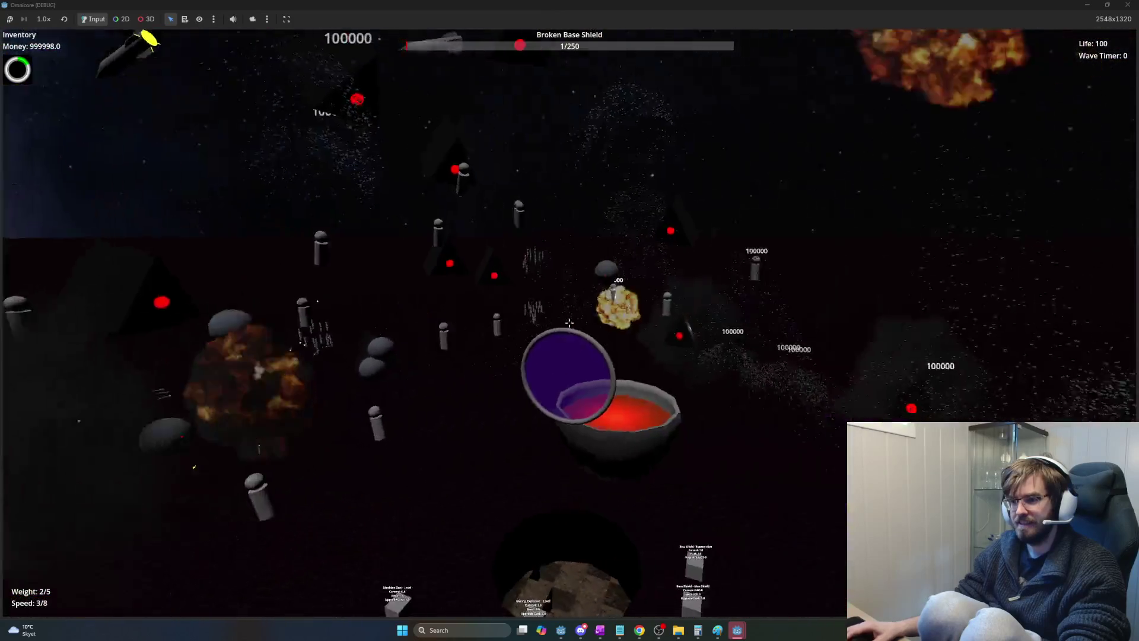
left_click(570, 323)
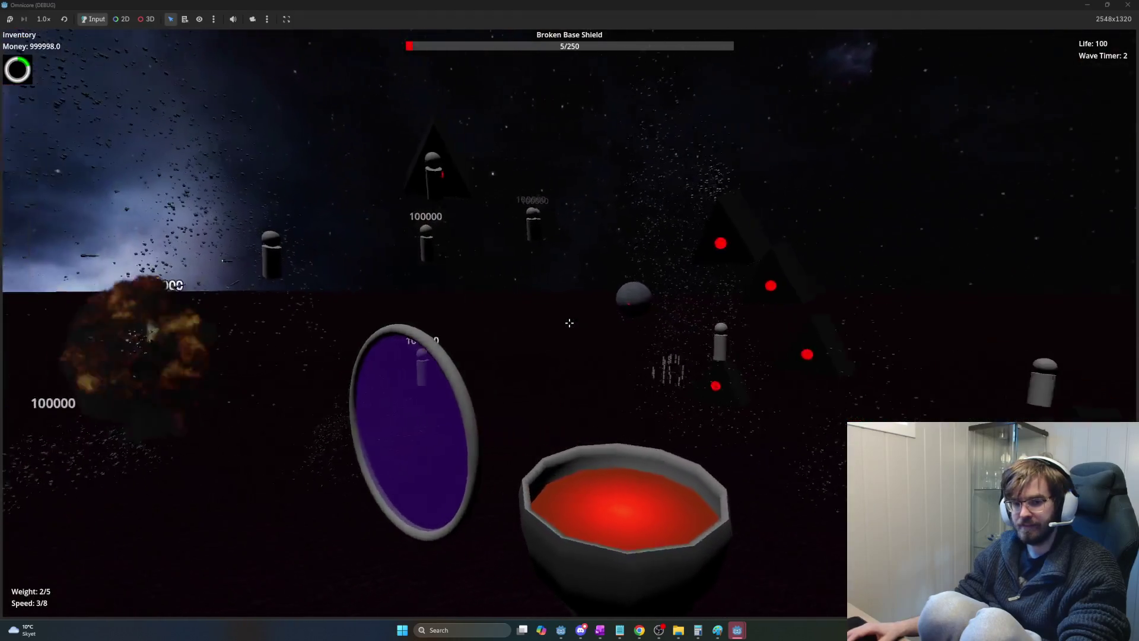
left_click(570, 322)
left_click(570, 323)
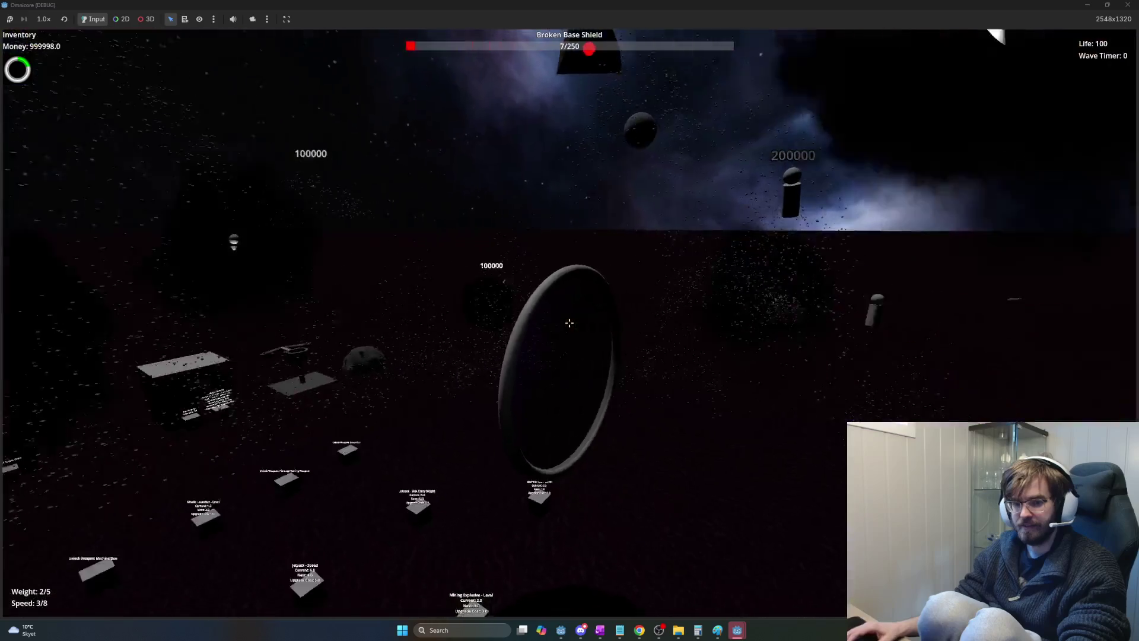
left_click(570, 322)
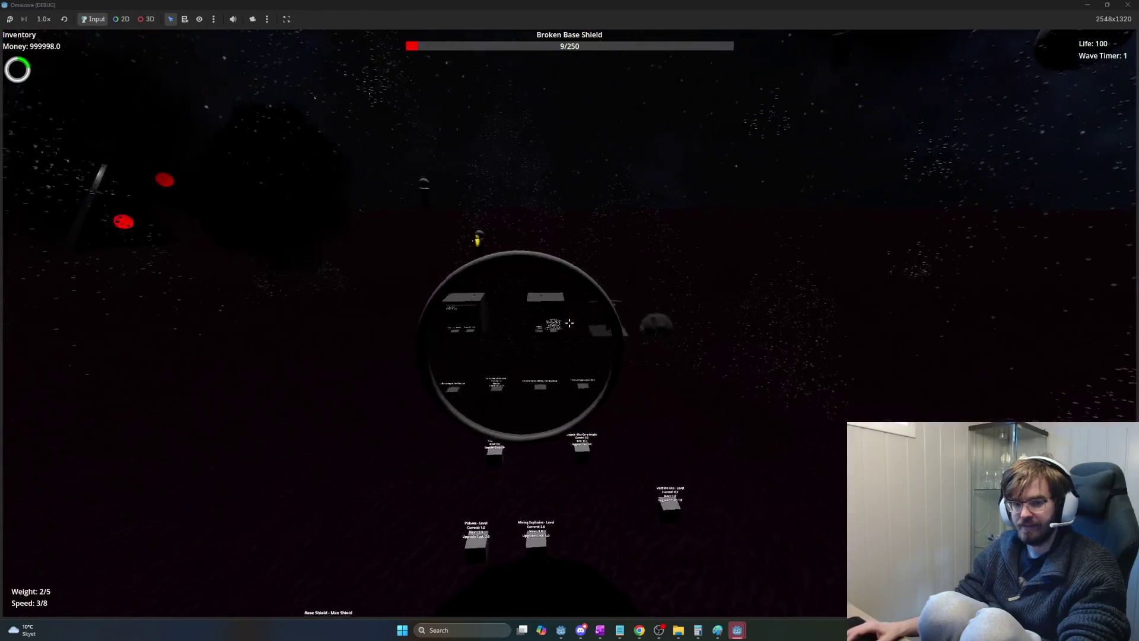
left_click(570, 322)
left_click(569, 322)
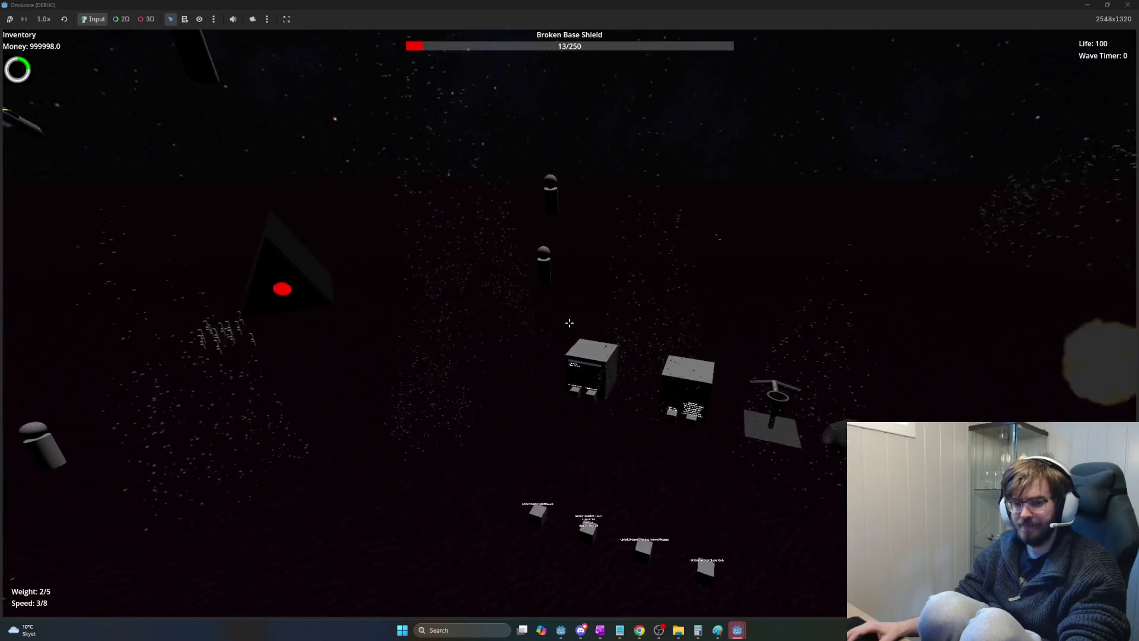
left_click(570, 322)
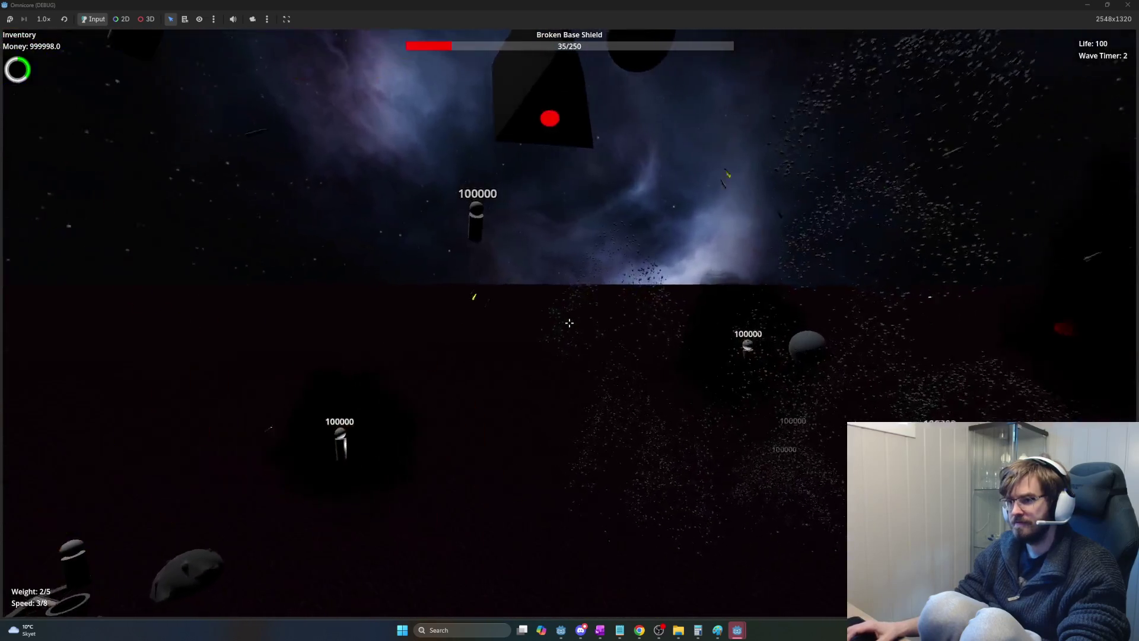
key("F8")
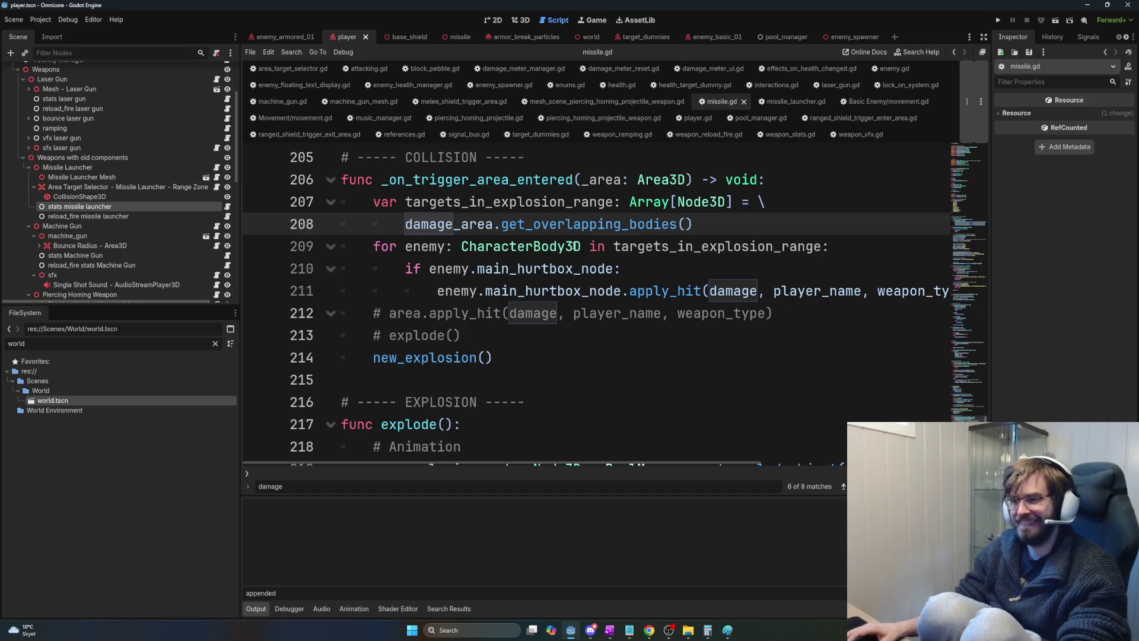
Set the 'stats missile launcher' Base Fire Rate to 0.2 and run the game.
left_click(130, 206)
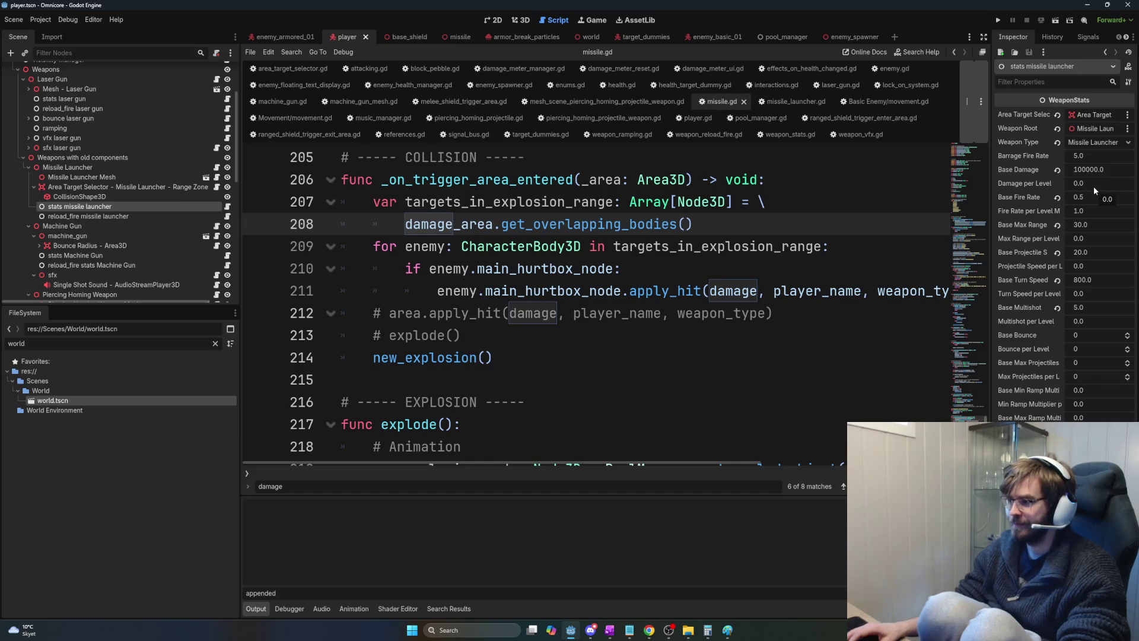
left_click(1084, 156)
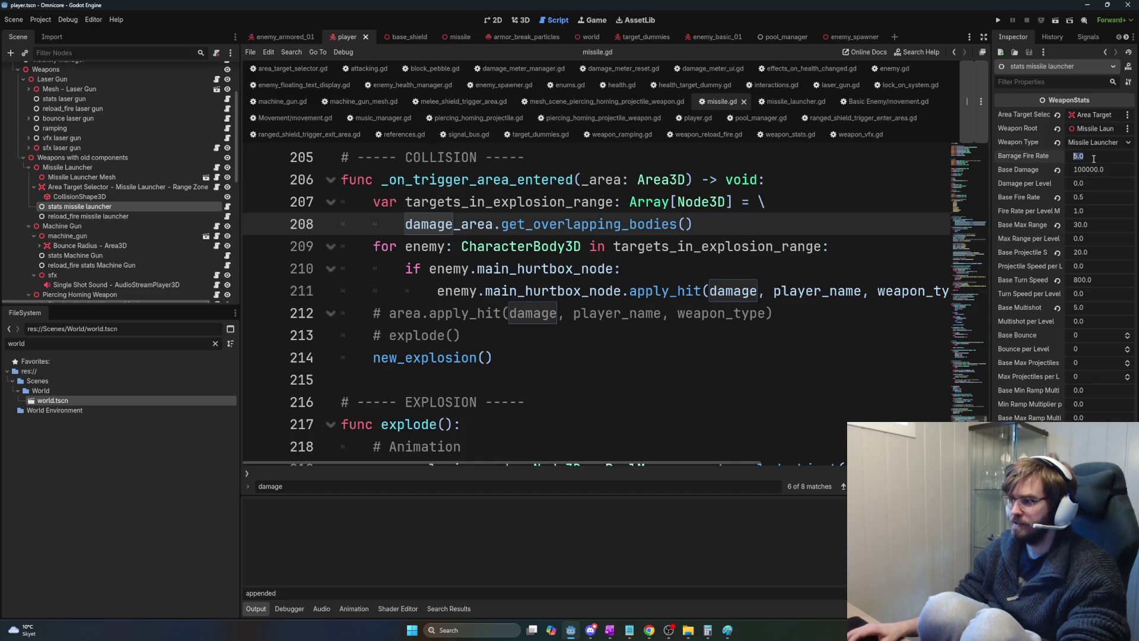
left_click(1095, 196)
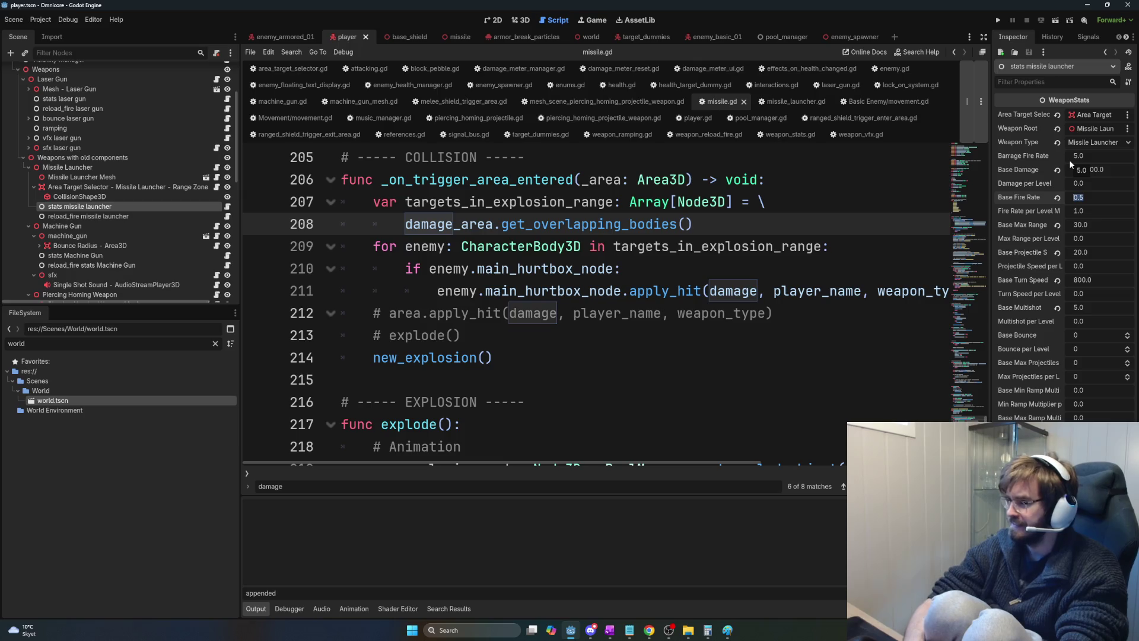
type("0.2")
key("Return")
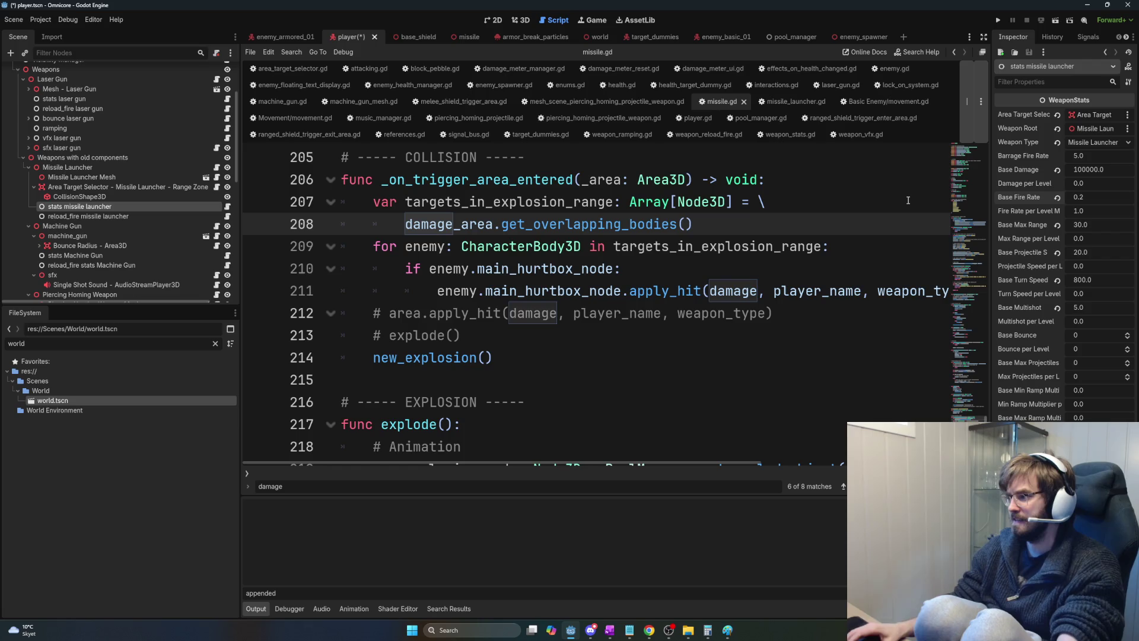
key("F5")
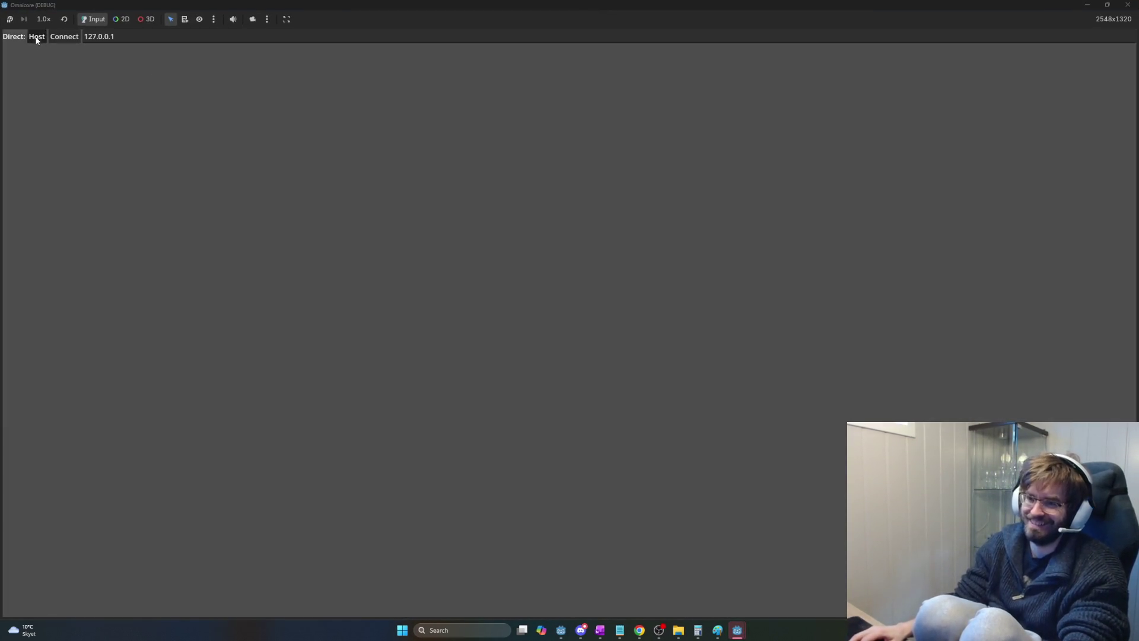
Walk up to the Missile Launcher unlock box and unlock it with E.
key("w")
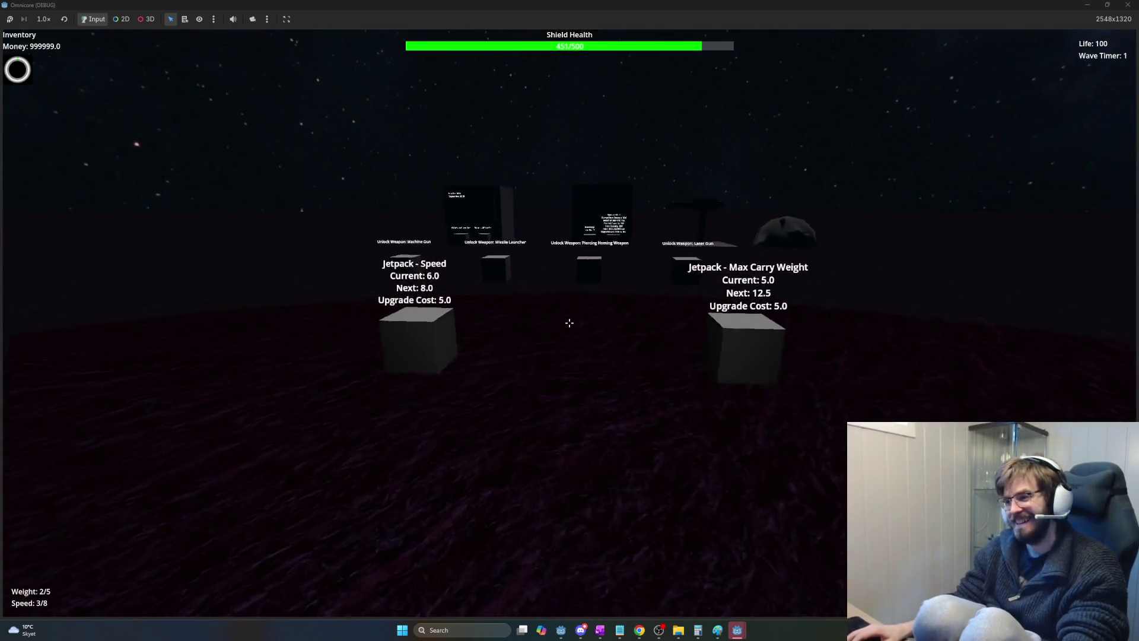
key("w")
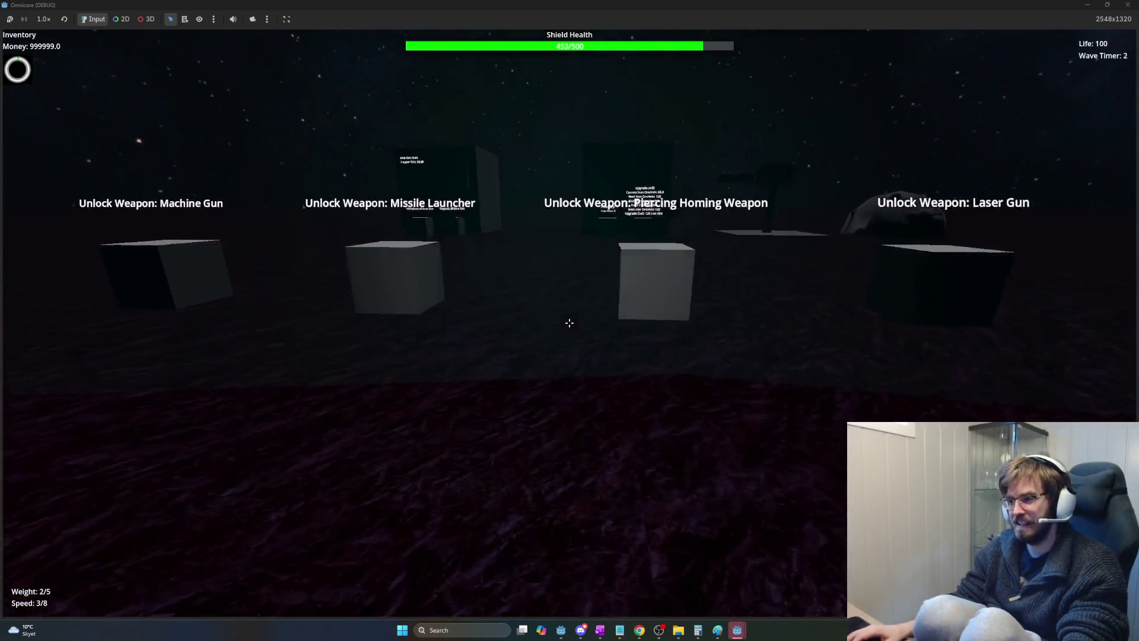
key("e")
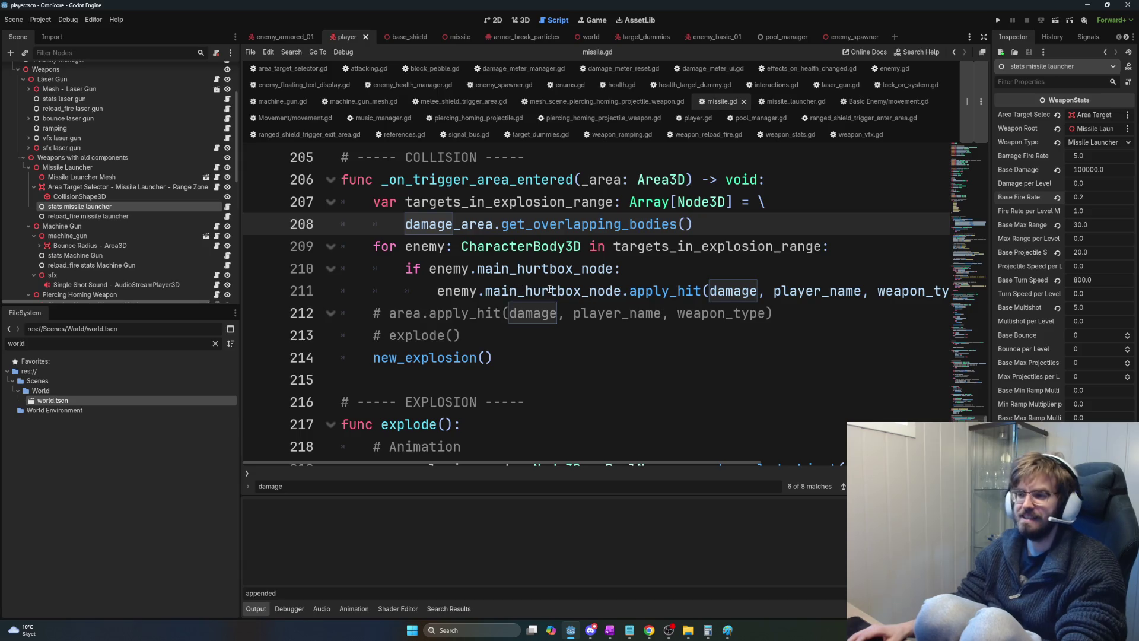
Give the missile launcher Base Damage 40 and Base Fire Rate 2.0.
left_click(628, 262)
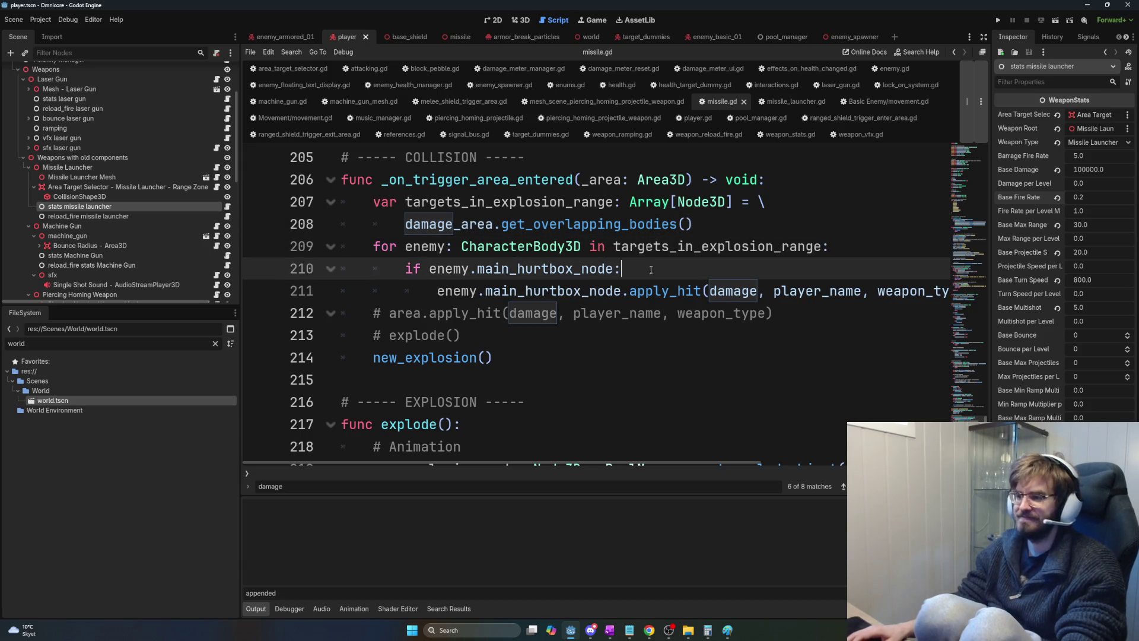
left_click(1095, 170)
type("40")
key("Return")
left_click(1098, 198)
type("2")
key("Return")
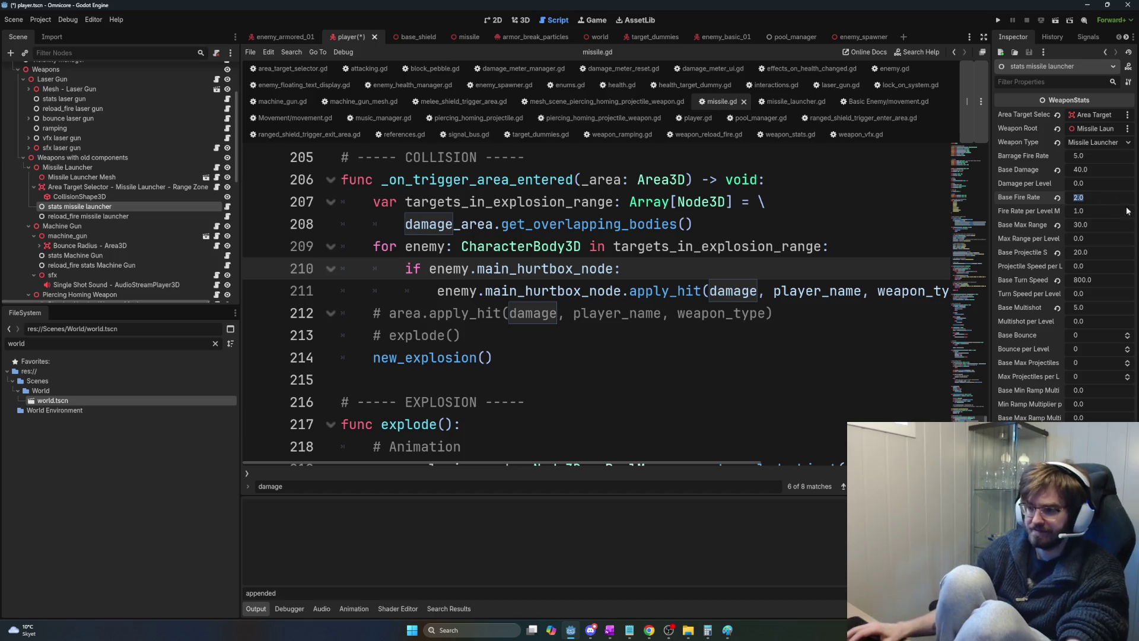
left_click(674, 356)
Insert and then remove trial brace lines after new_explosion(), then save with Ctrl+S.
key("Return")
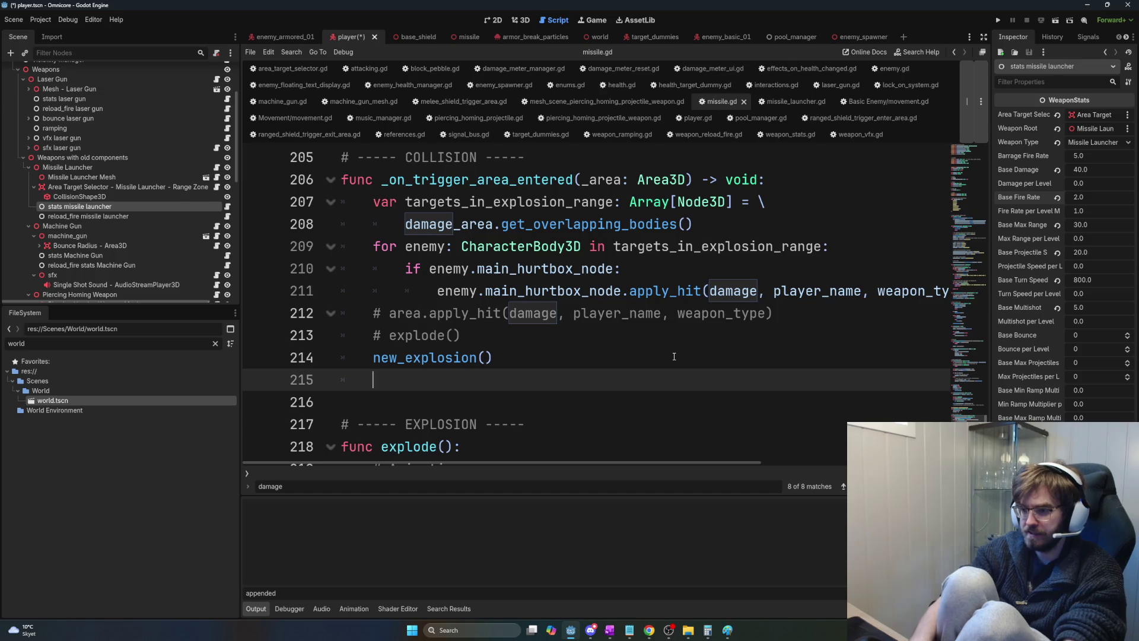
type("{}")
key("Return")
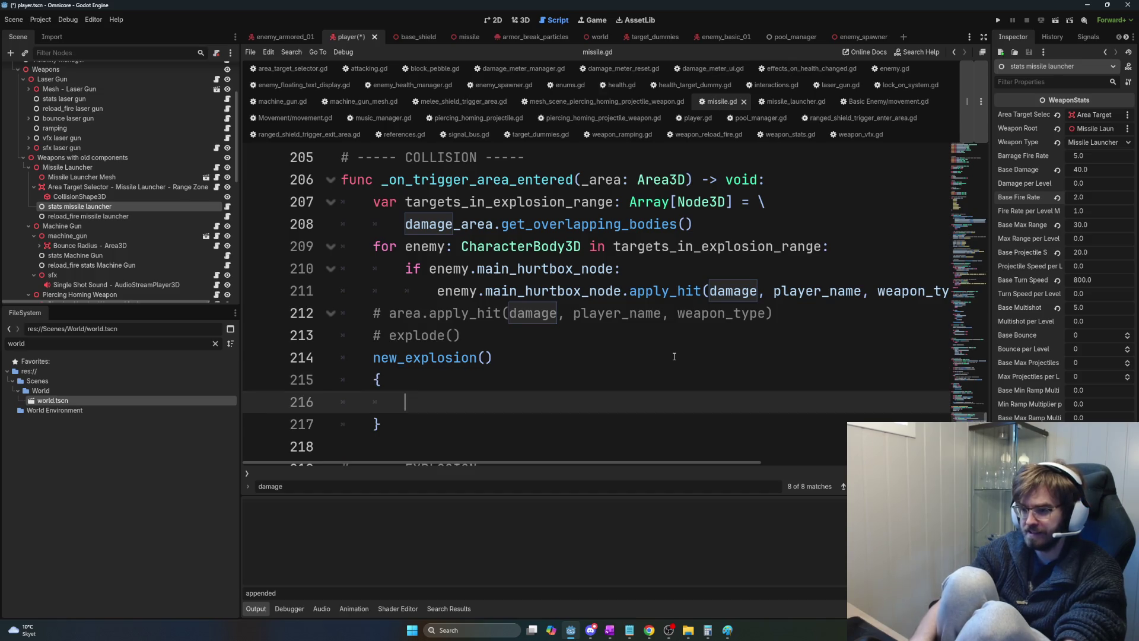
key("Down")
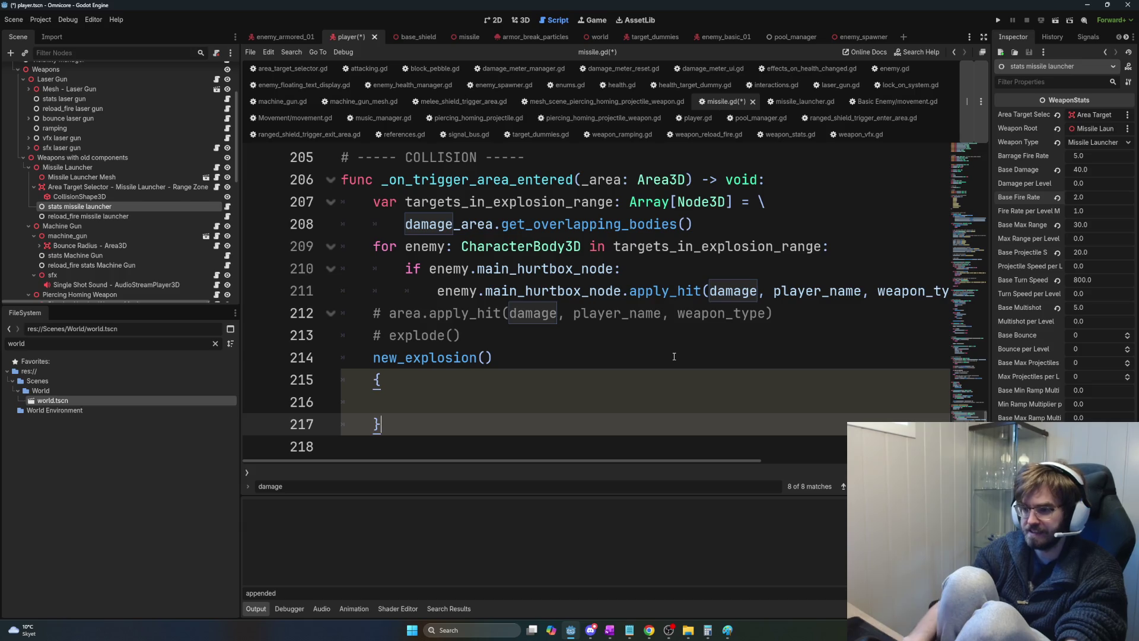
key("ctrl+shift+k")
key("BackSpace")
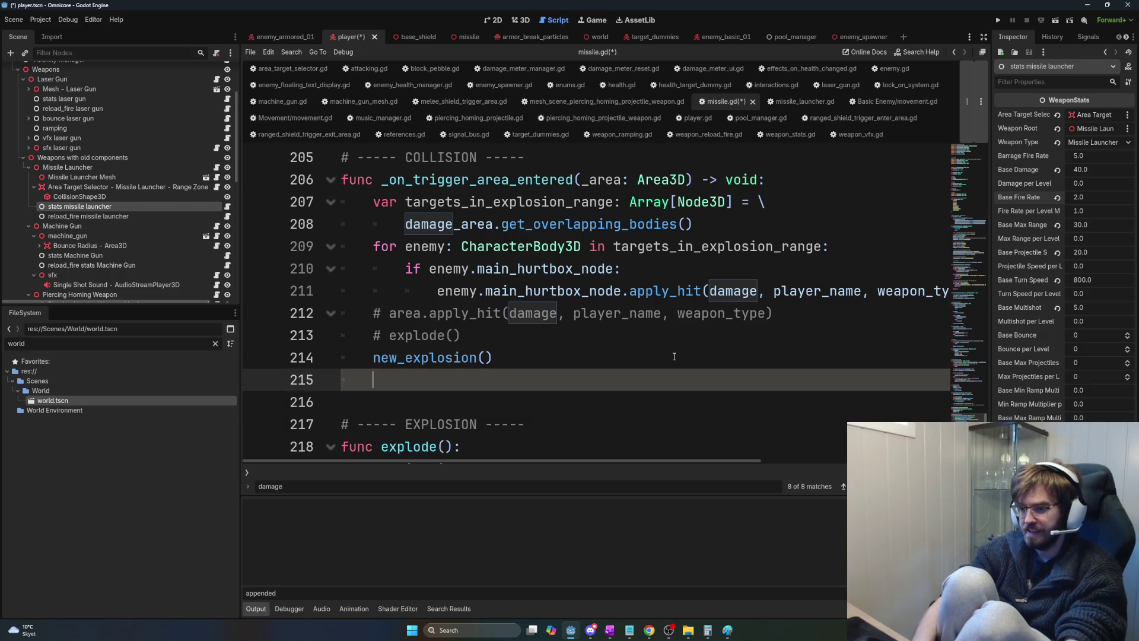
type("in")
key("BackSpace")
key("BackSpace")
key("BackSpace")
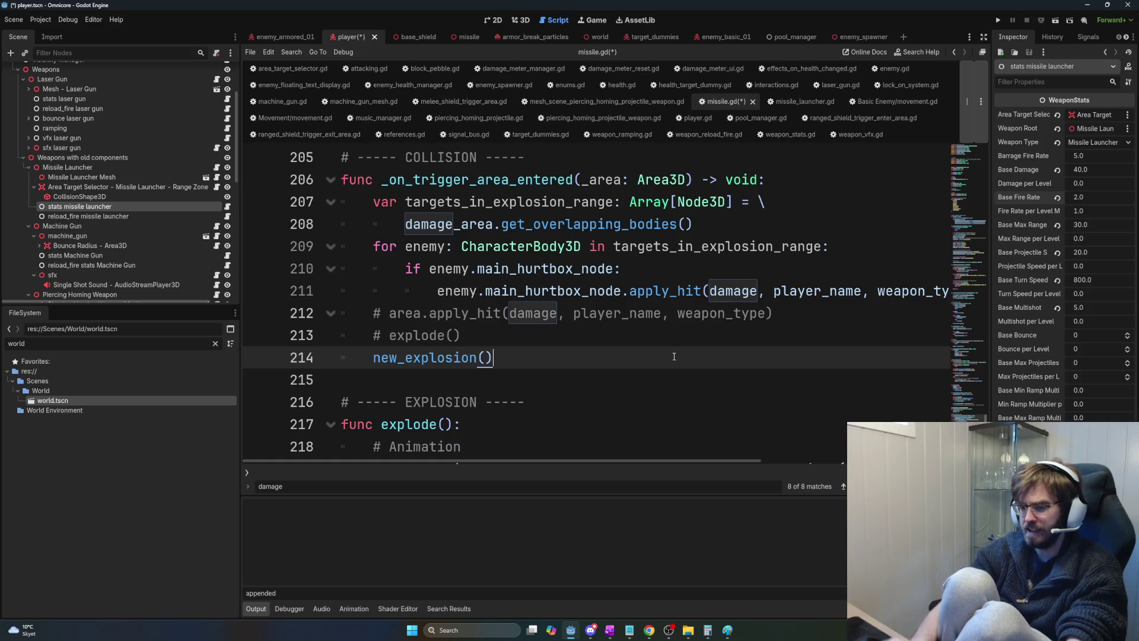
scroll(673, 356, "up", 1)
left_click(669, 268)
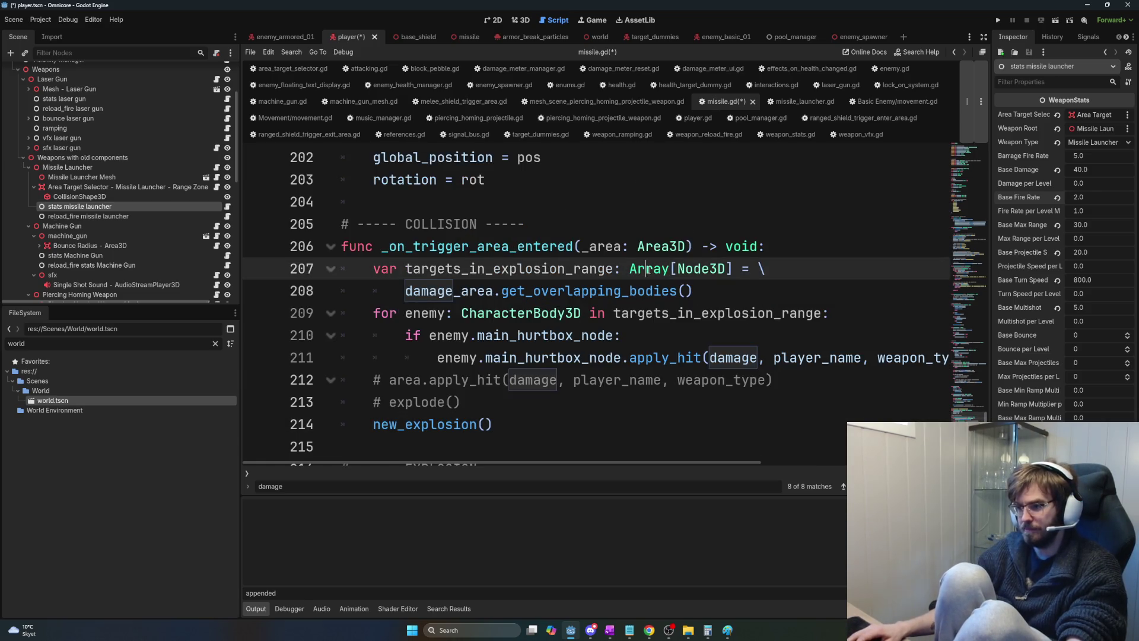
left_click(736, 293)
key("ctrl+s")
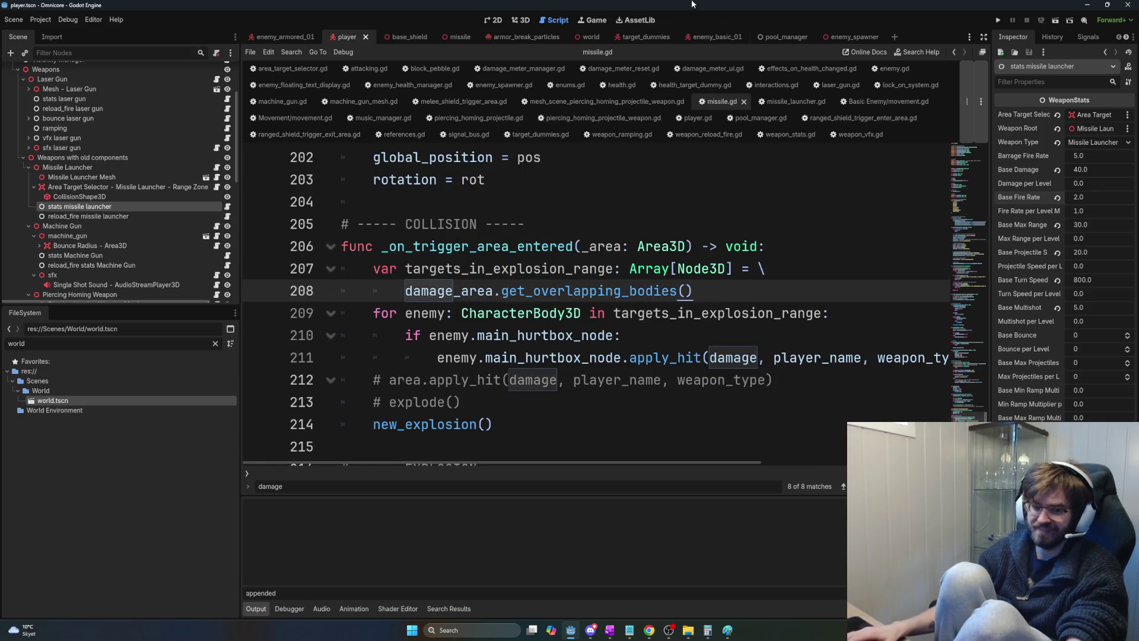
Type a new brace block containing 'int' below new_explosion().
scroll(603, 281, "down", 3)
left_click(552, 294)
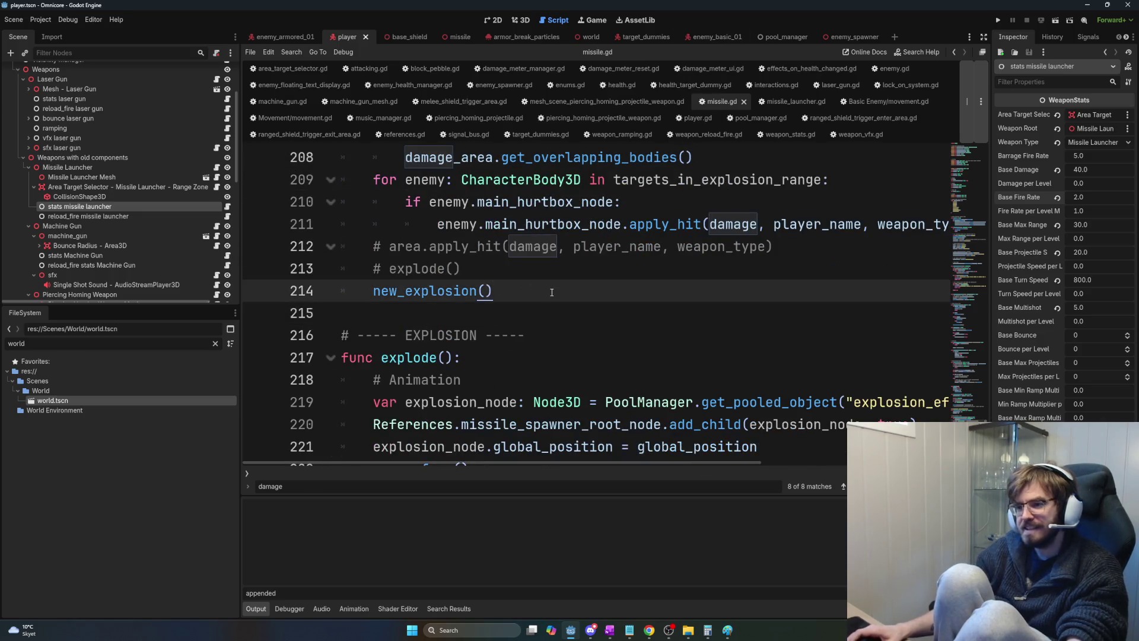
scroll(555, 297, "up", 1)
scroll(557, 339, "down", 1)
key("Return")
key("Return")
key("Return")
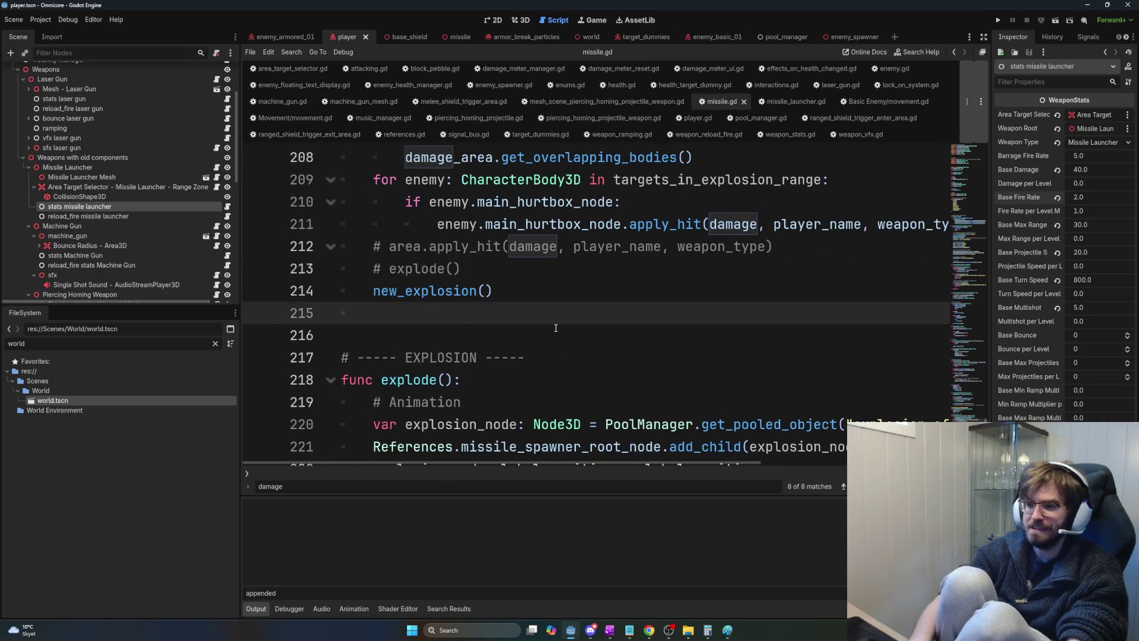
type(";")
key("Return")
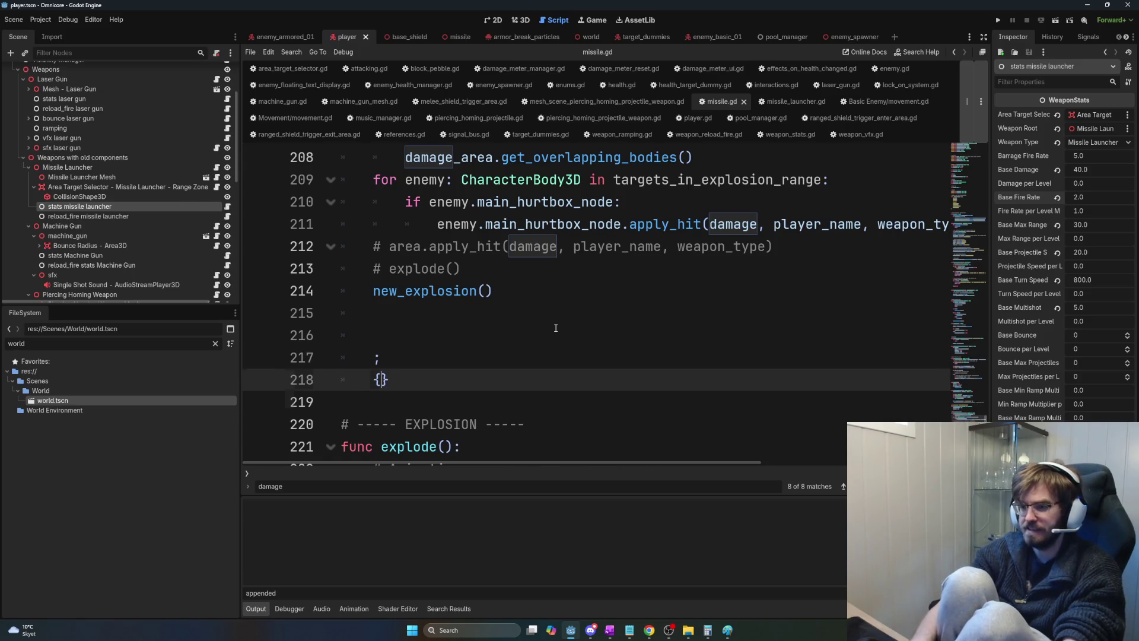
type("{")
key("Return")
type("int")
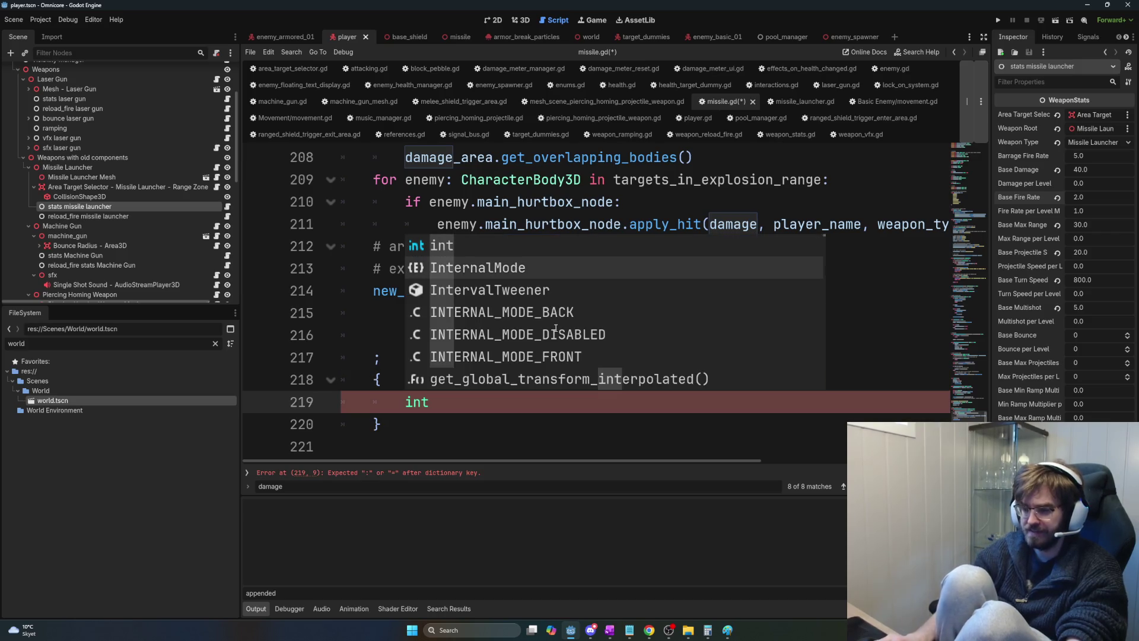
key("Escape")
Delete the brace block on lines 216–220 and save missile.gd.
left_click_drag(450, 425, 333, 344)
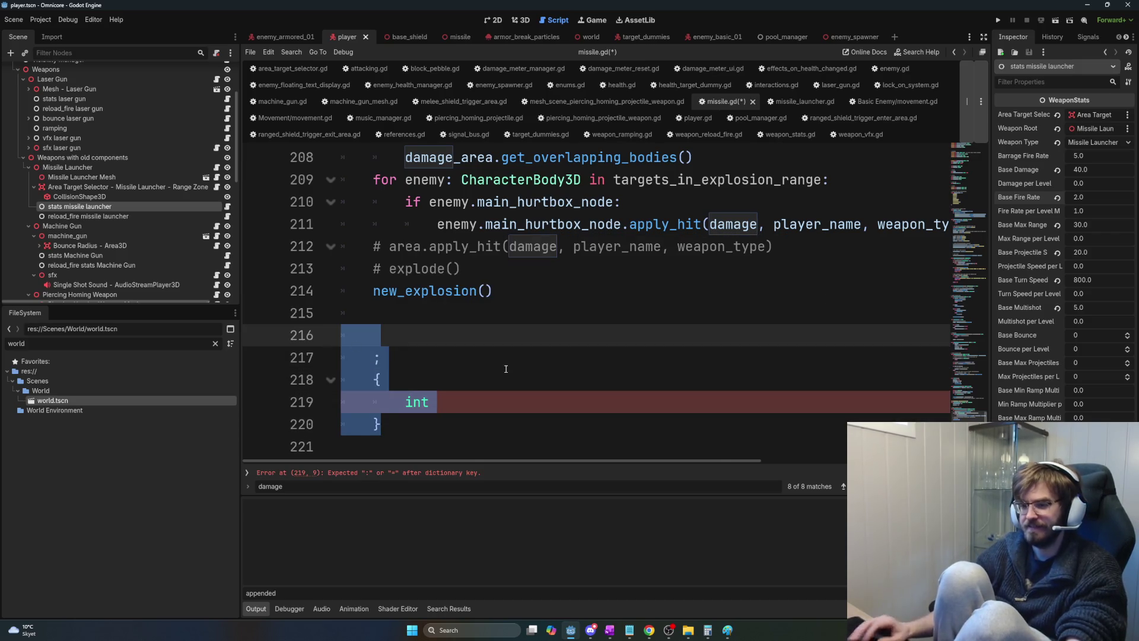
key("BackSpace")
key("BackSpace")
key("BackSpace")
key("Down")
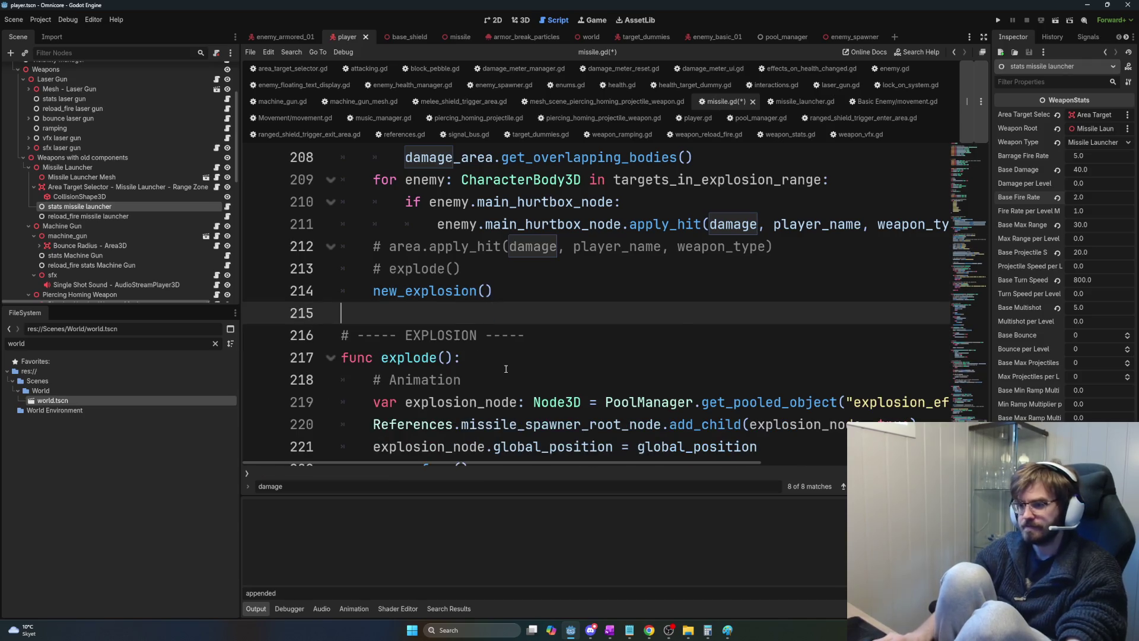
key("ctrl+s")
left_click(591, 278)
scroll(703, 340, "up", 1)
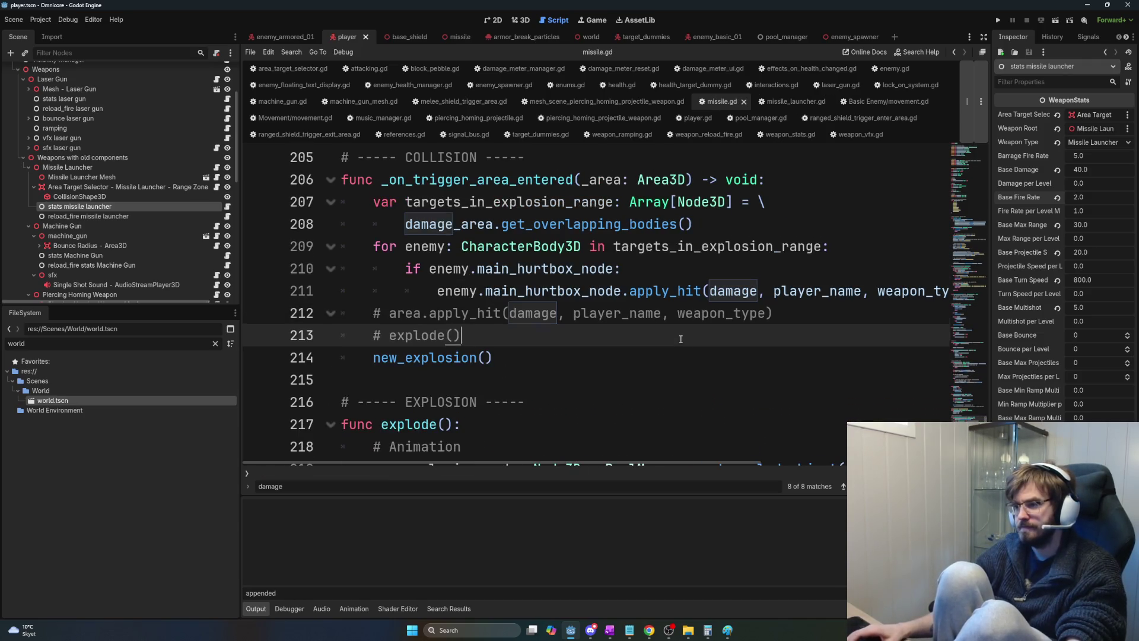
scroll(679, 350, "up", 2)
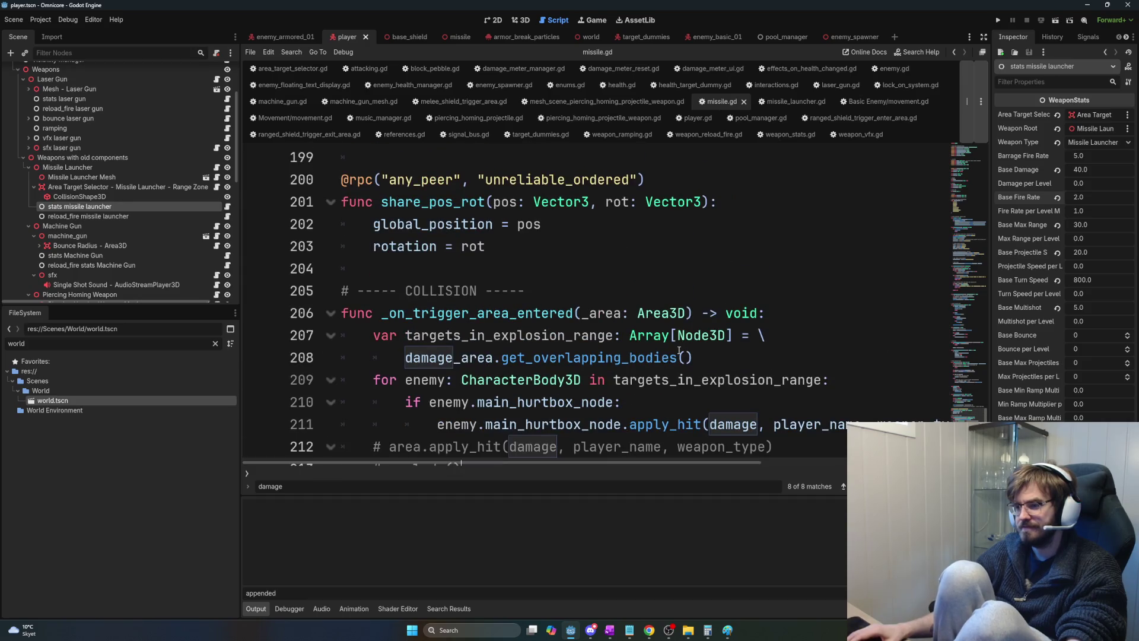
scroll(673, 352, "down", 1)
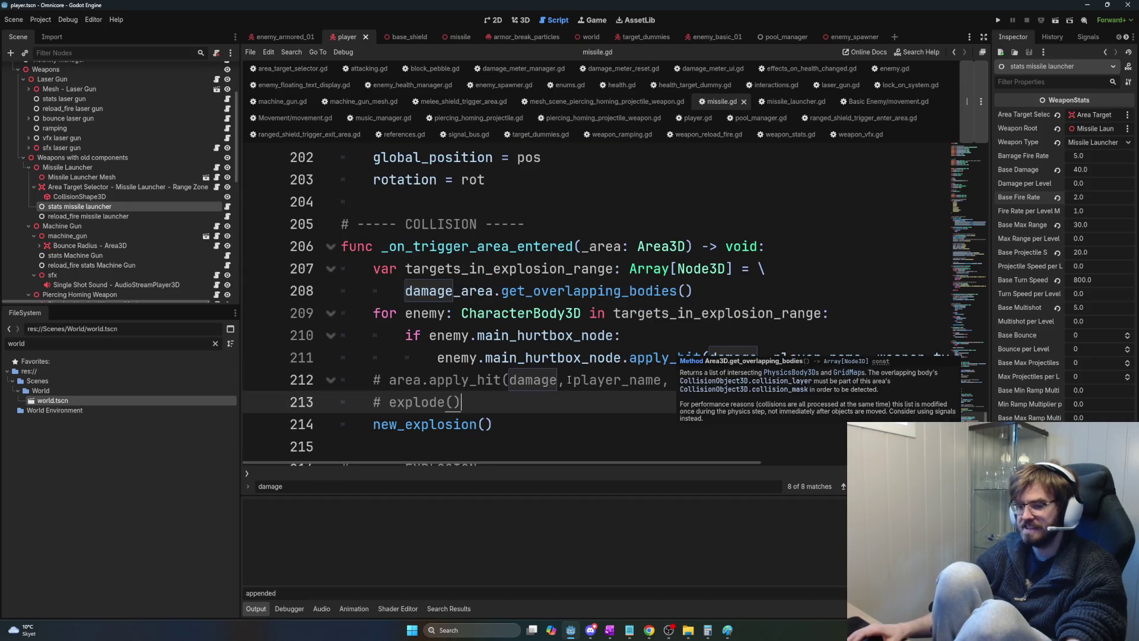
mouse_move(498, 424)
left_mouse_down()
mouse_move(415, 407)
mouse_move(340, 206)
mouse_move(464, 386)
mouse_move(325, 235)
left_mouse_up()
left_click(416, 291)
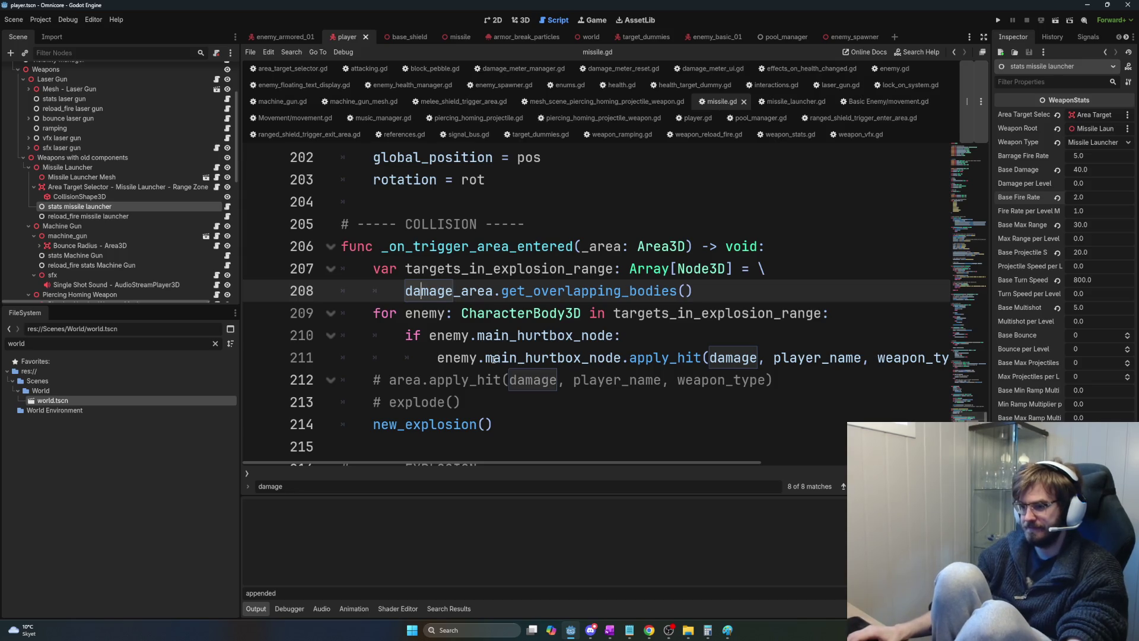
scroll(503, 358, "down", 1)
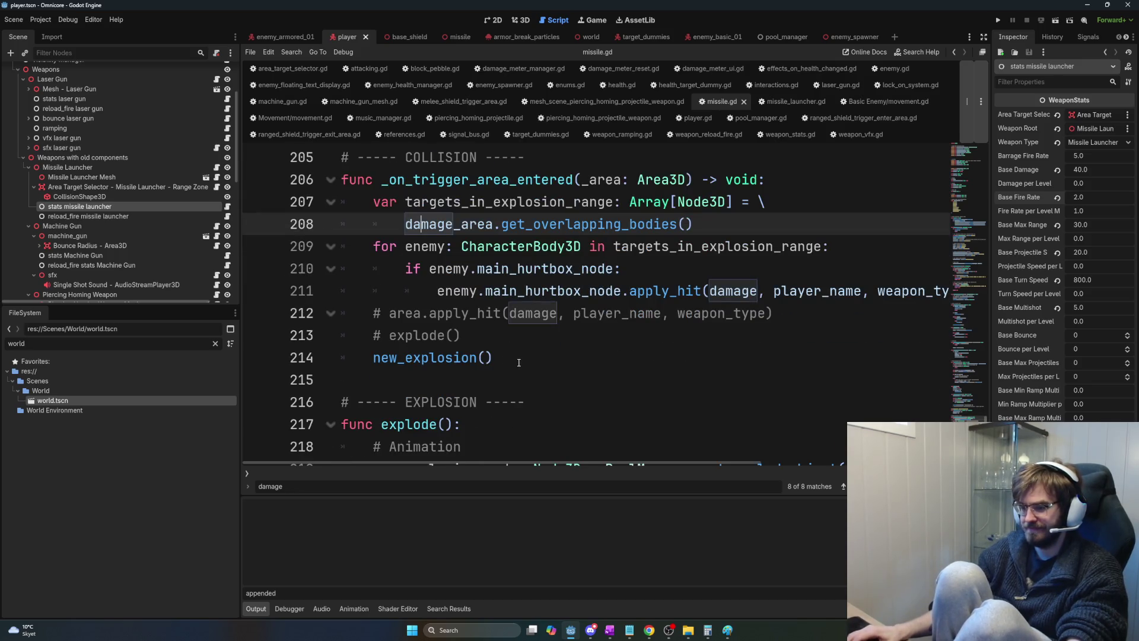
mouse_move(503, 357)
left_mouse_down()
mouse_move(356, 335)
mouse_move(380, 246)
left_mouse_up()
mouse_move(359, 201)
left_mouse_down()
mouse_move(475, 230)
mouse_move(611, 354)
left_mouse_up()
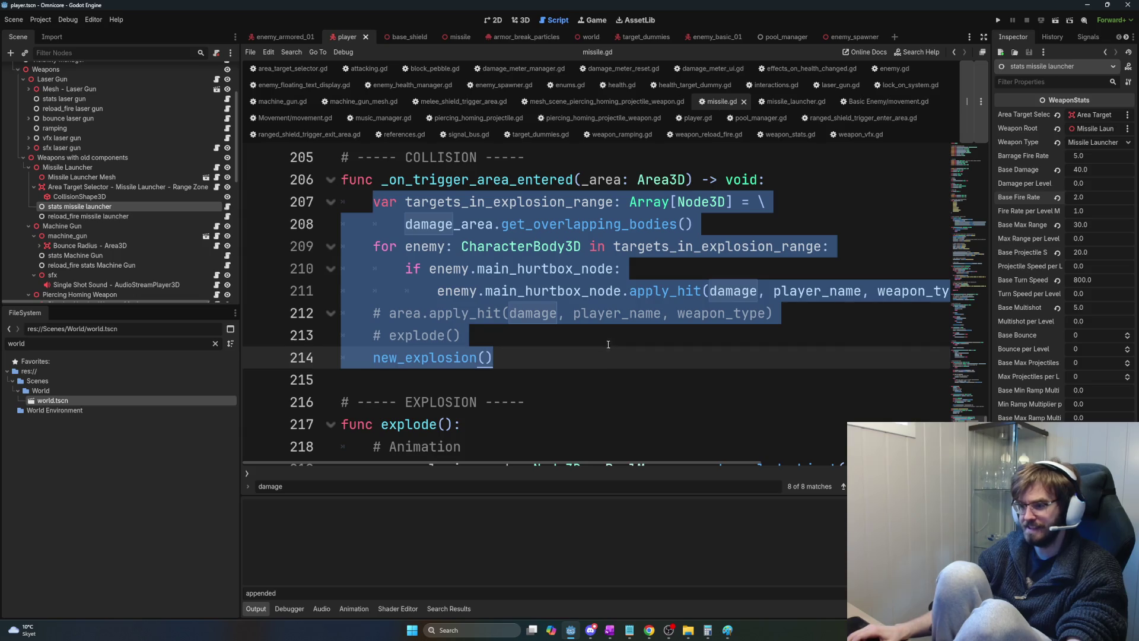
key("Up")
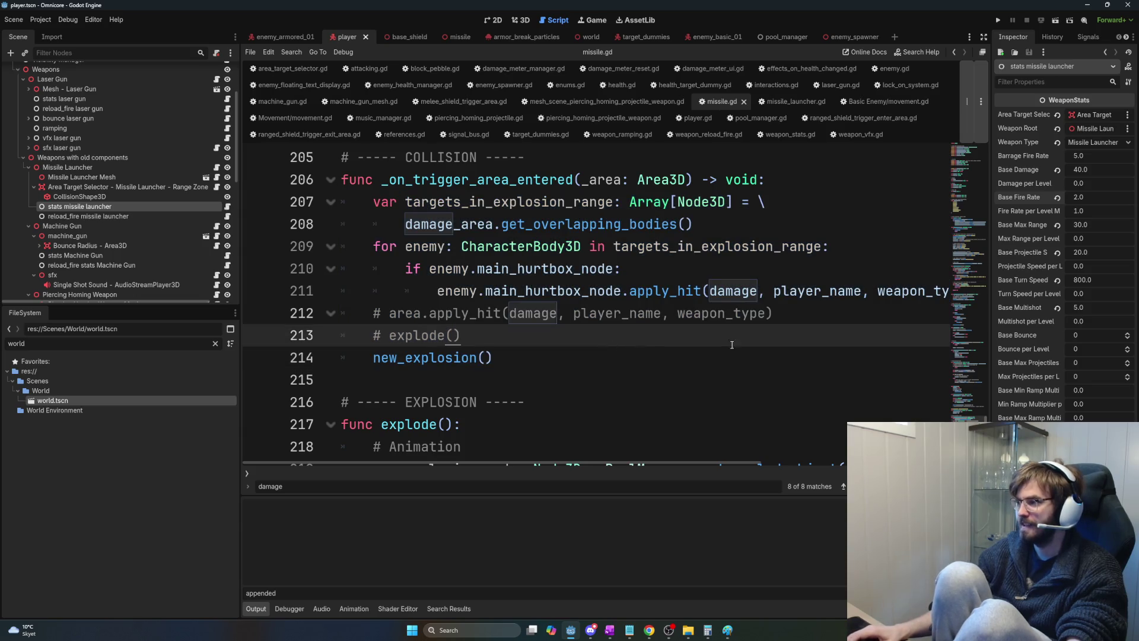
left_click(1084, 197)
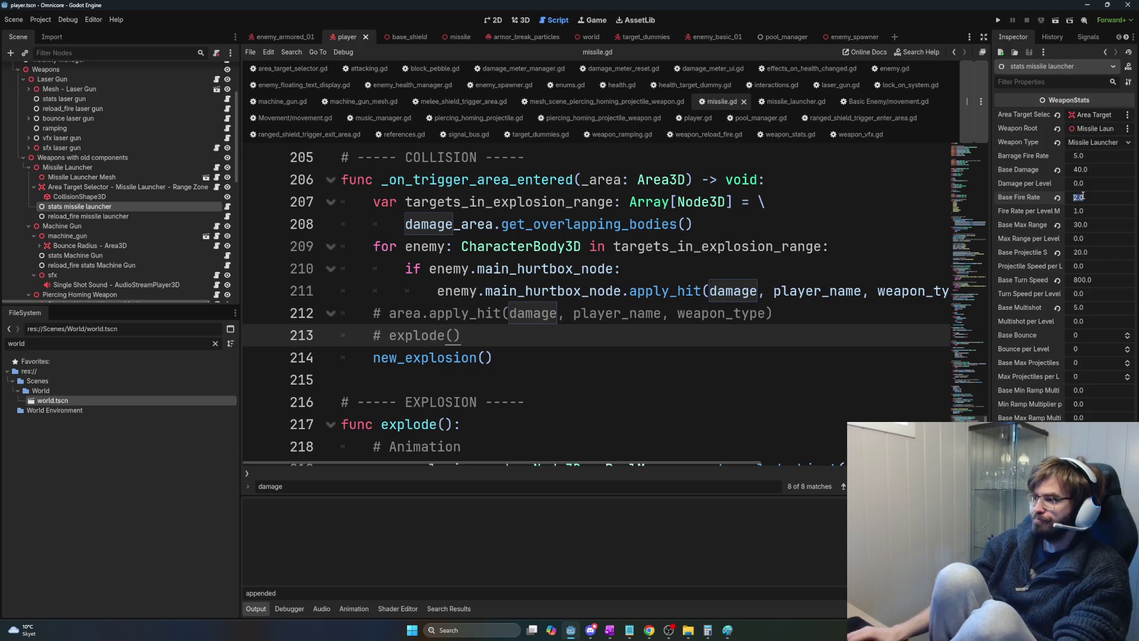
Re-enter Base Damage as 40.0 and highlight the explosion-range and commented-out hit lines in missile.gd.
left_click(1092, 168)
type("40.0")
key("Return")
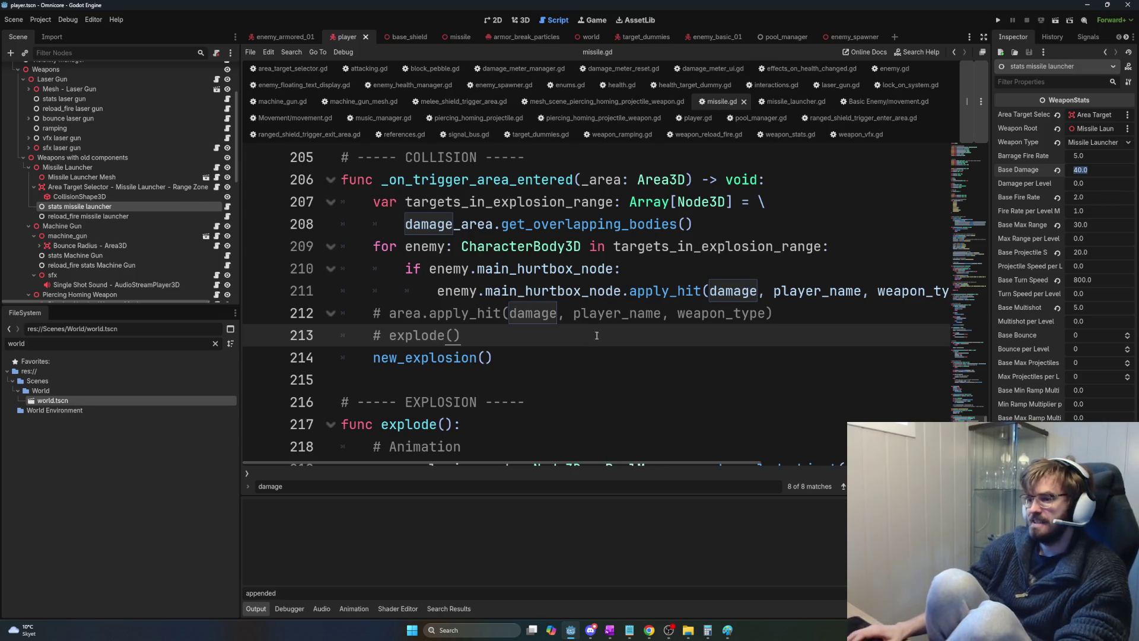
left_click_drag(460, 336, 375, 312)
left_click_drag(380, 201, 682, 247)
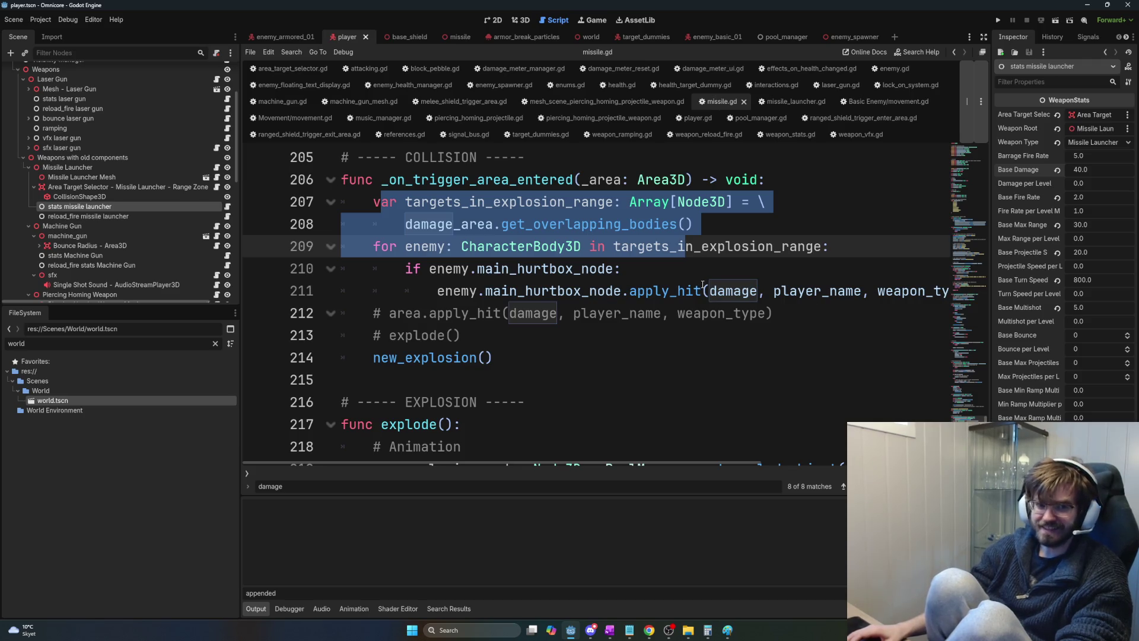
mouse_move(693, 224)
left_mouse_down()
mouse_move(361, 224)
mouse_move(373, 202)
mouse_move(415, 223)
mouse_move(694, 221)
left_mouse_up()
left_click(693, 224)
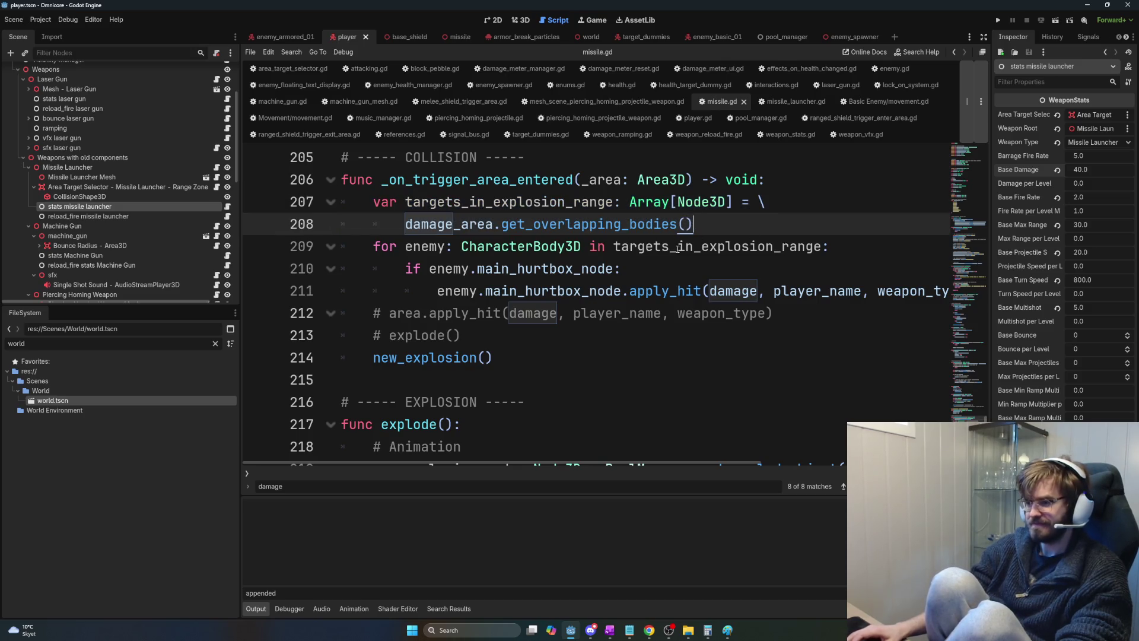
mouse_move(772, 312)
left_mouse_down()
mouse_move(399, 291)
mouse_move(427, 313)
mouse_move(364, 312)
left_mouse_up()
left_click(469, 335)
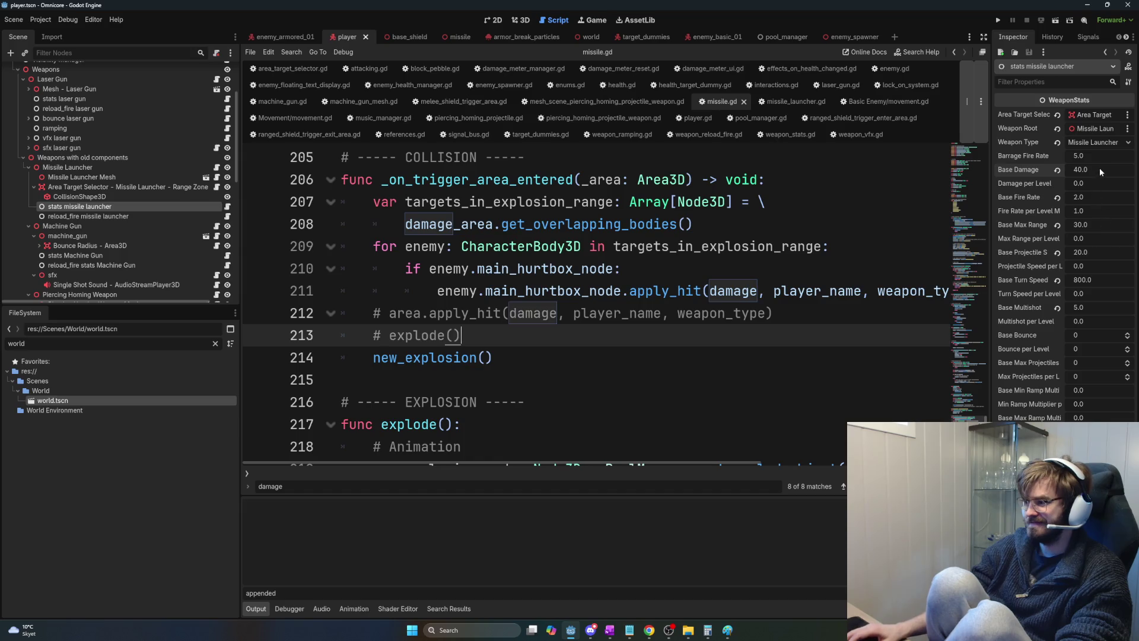
Enter 200 for Base Damage, then visit Damage per Level, Barrage Fire Rate and Base Fire Rate.
type("200")
key("Return")
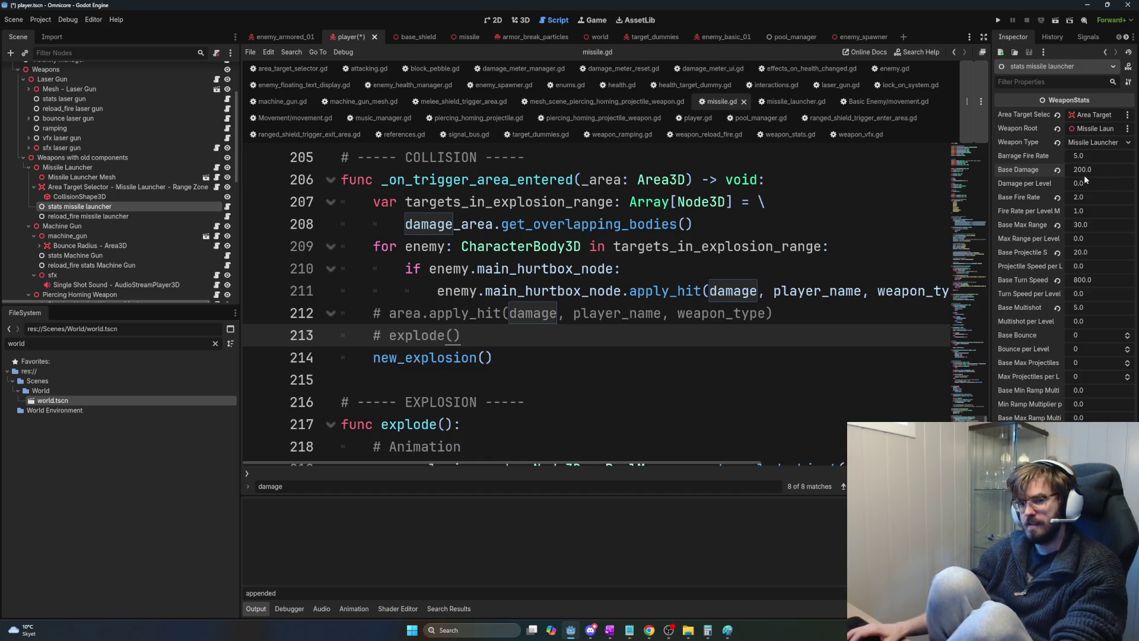
left_click(1098, 183)
left_click(1095, 158)
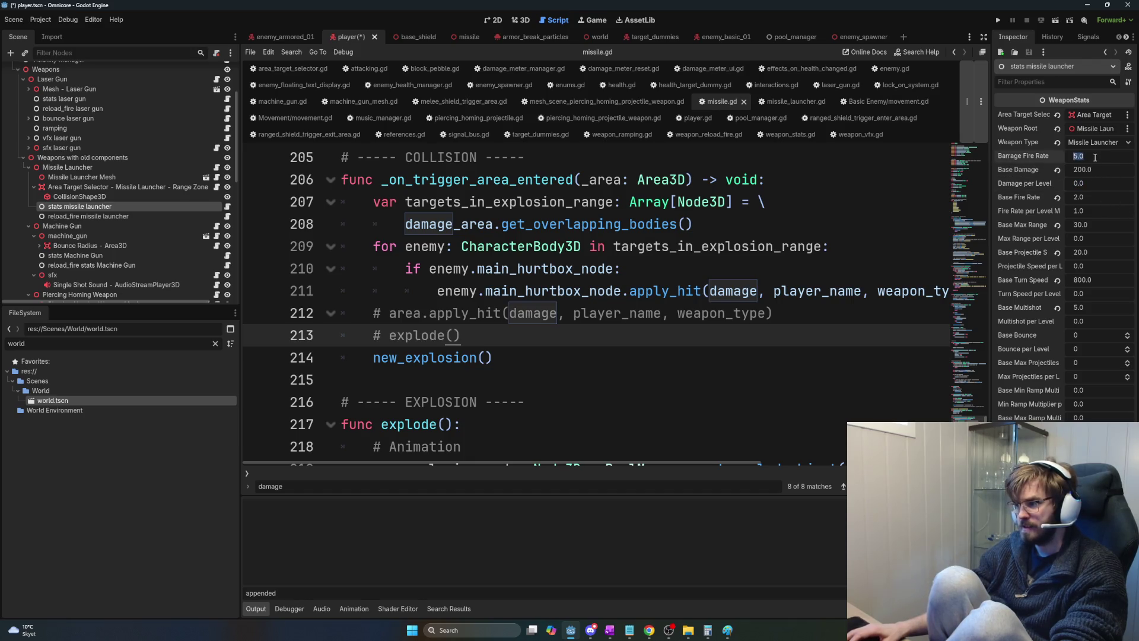
left_click(1096, 196)
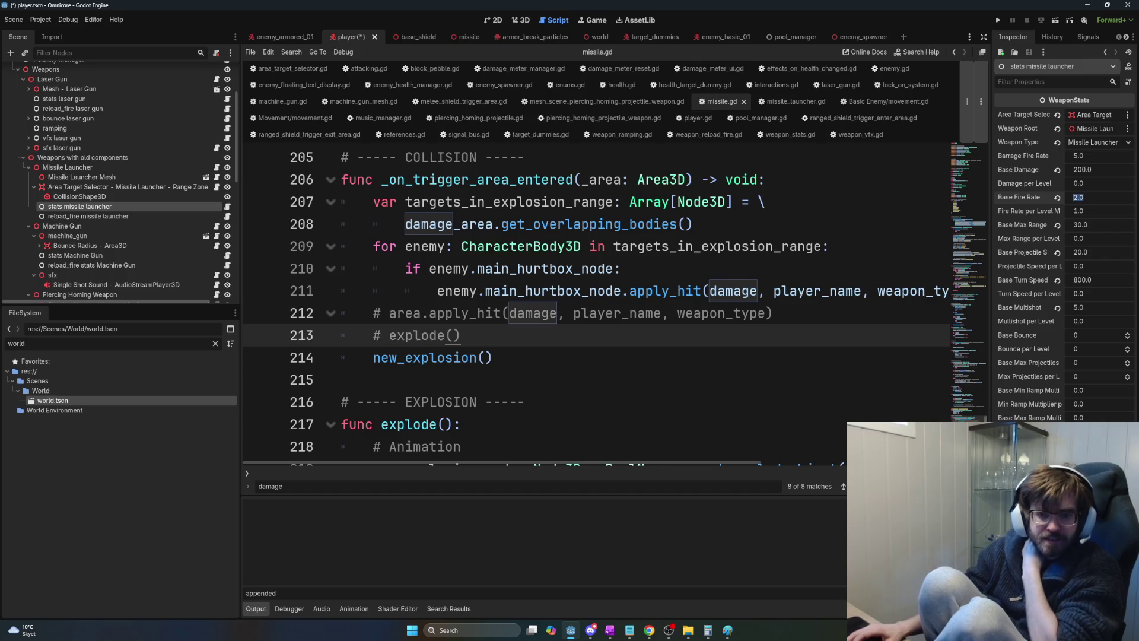
key("alt+Tab")
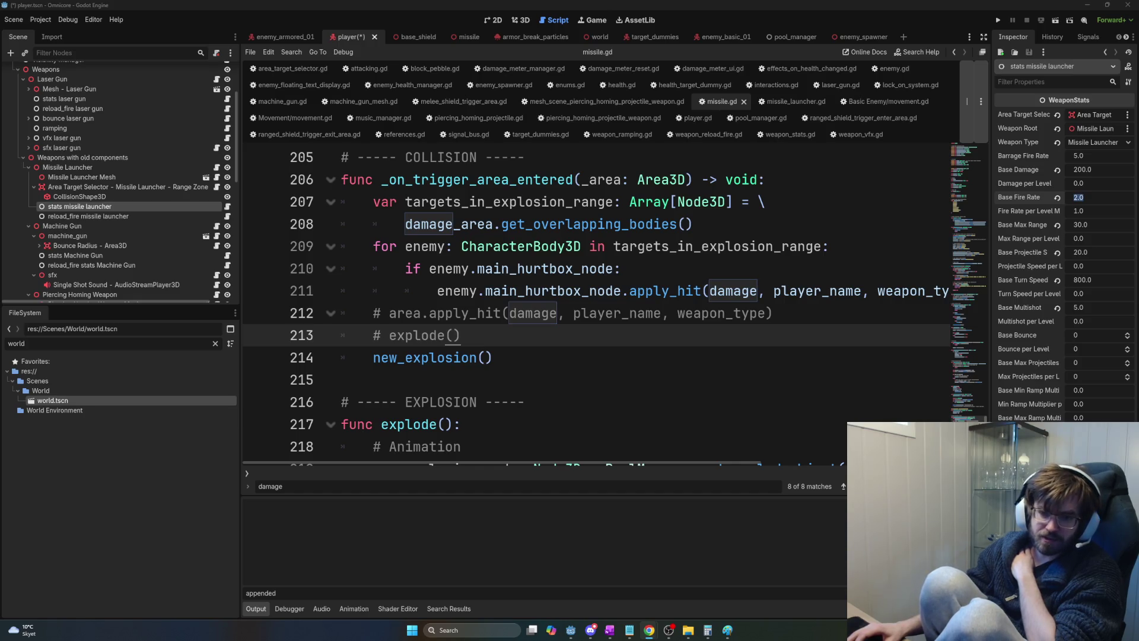
left_click(565, 361)
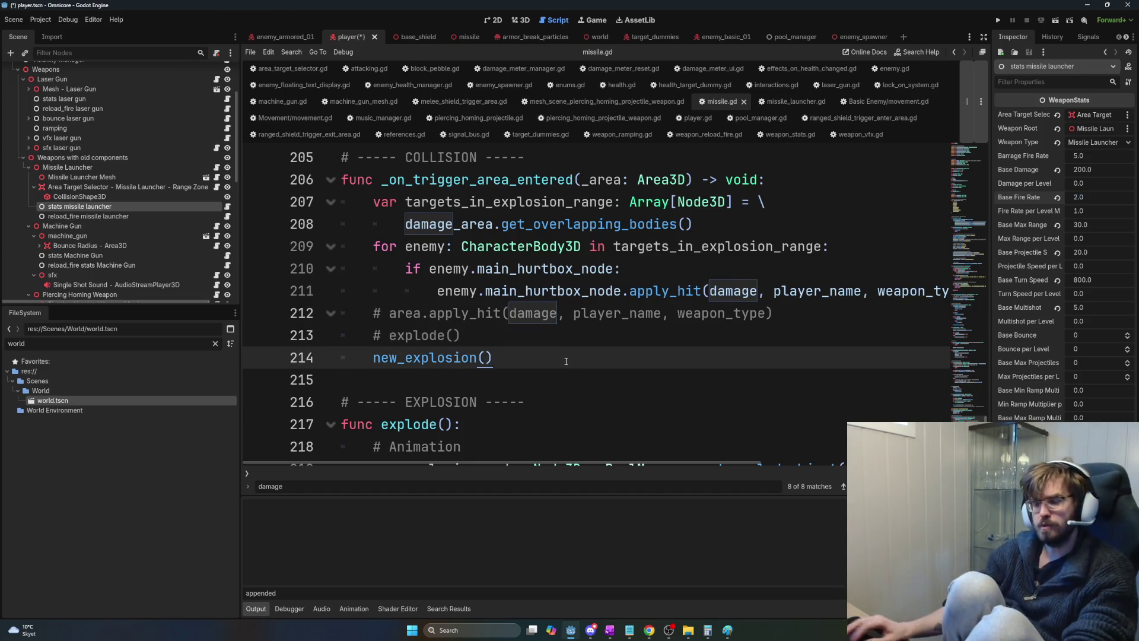
Type the sample declaration 'func my_func(this_string: String' below the collision handler.
key("Return")
key("Return")
type("func ")
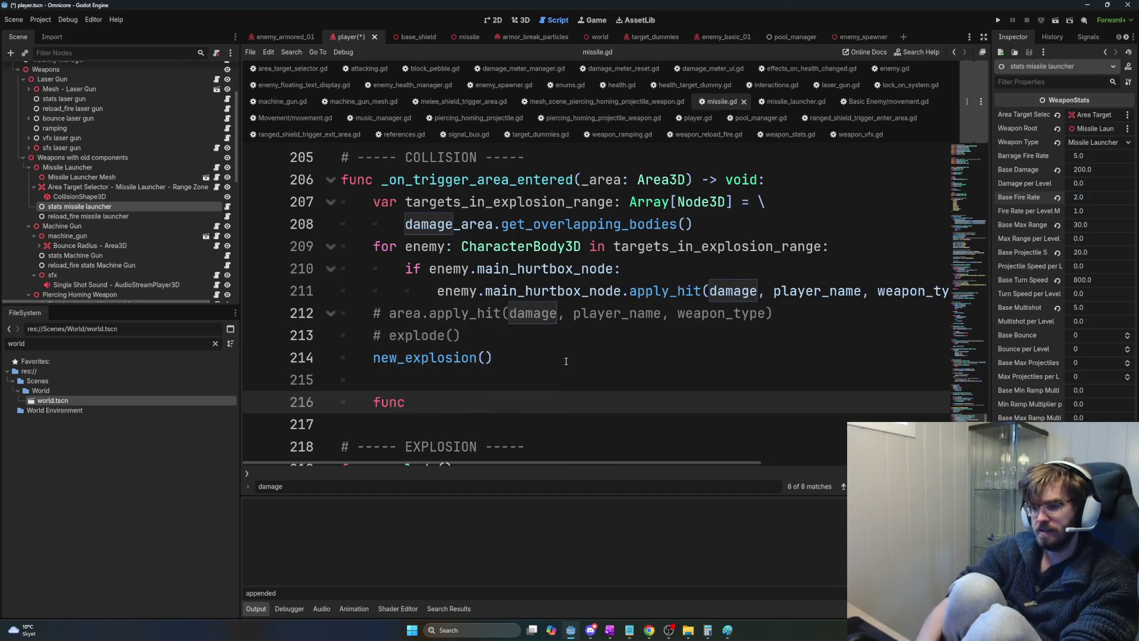
type("my_func(t")
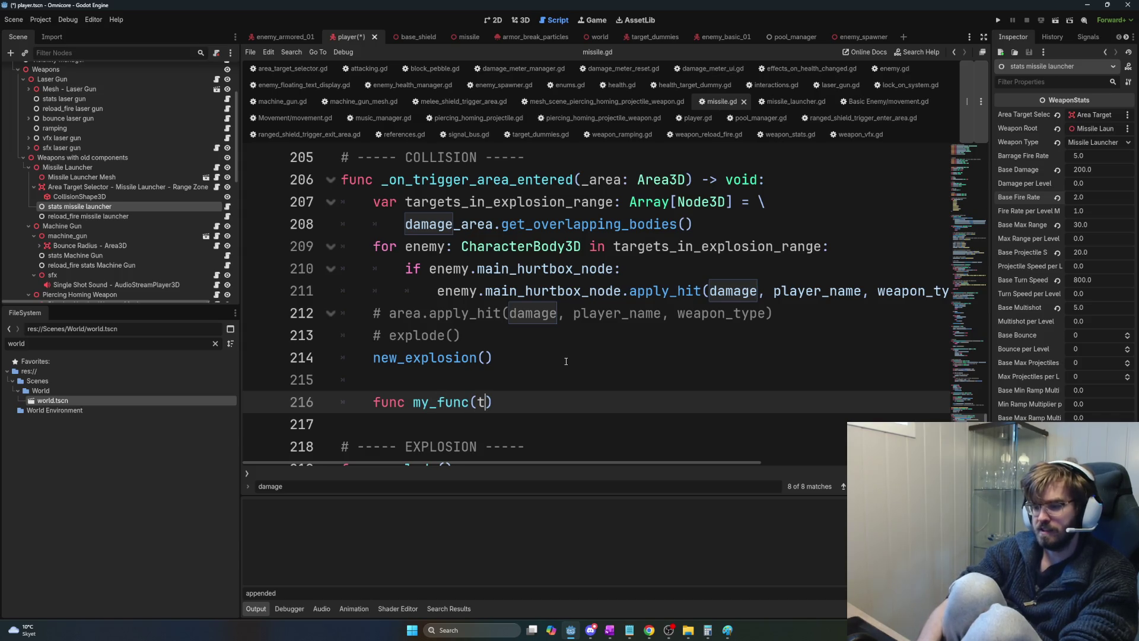
key("BackSpace")
type("this_string: String")
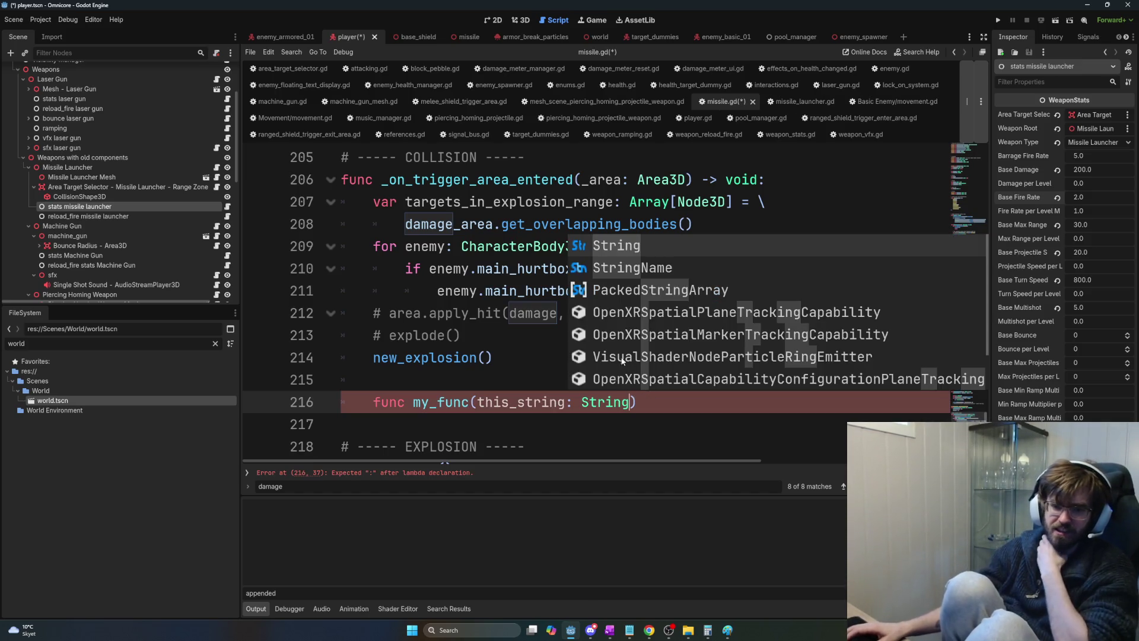
left_click_drag(636, 401, 561, 399)
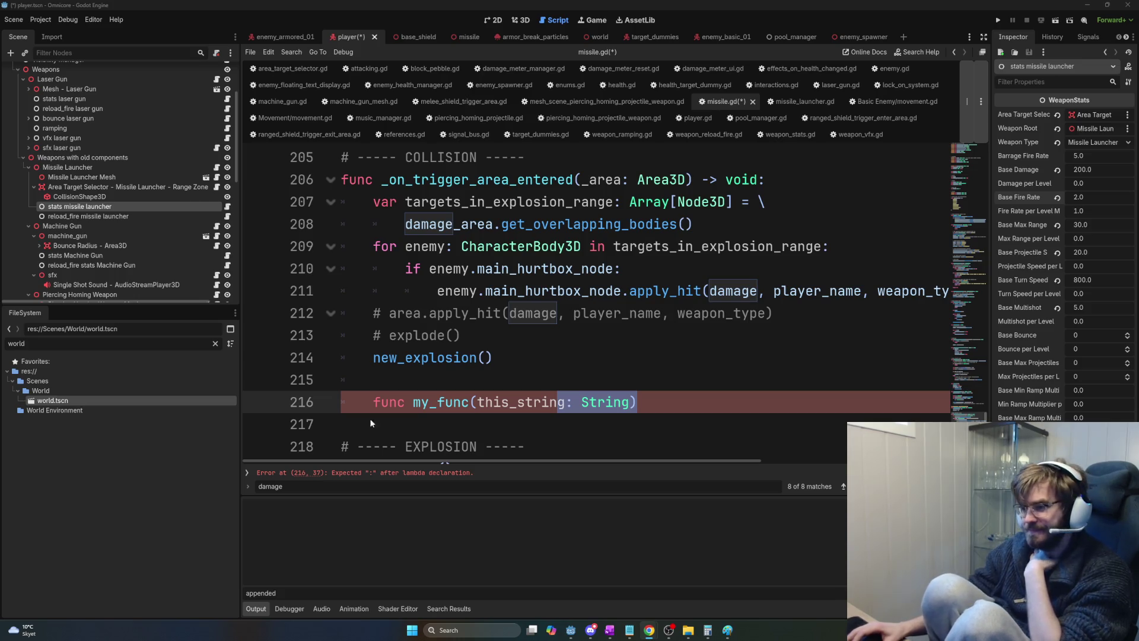
Highlight parts of the example declaration: the whole line, the parameter, its name and type.
left_click_drag(638, 402, 373, 403)
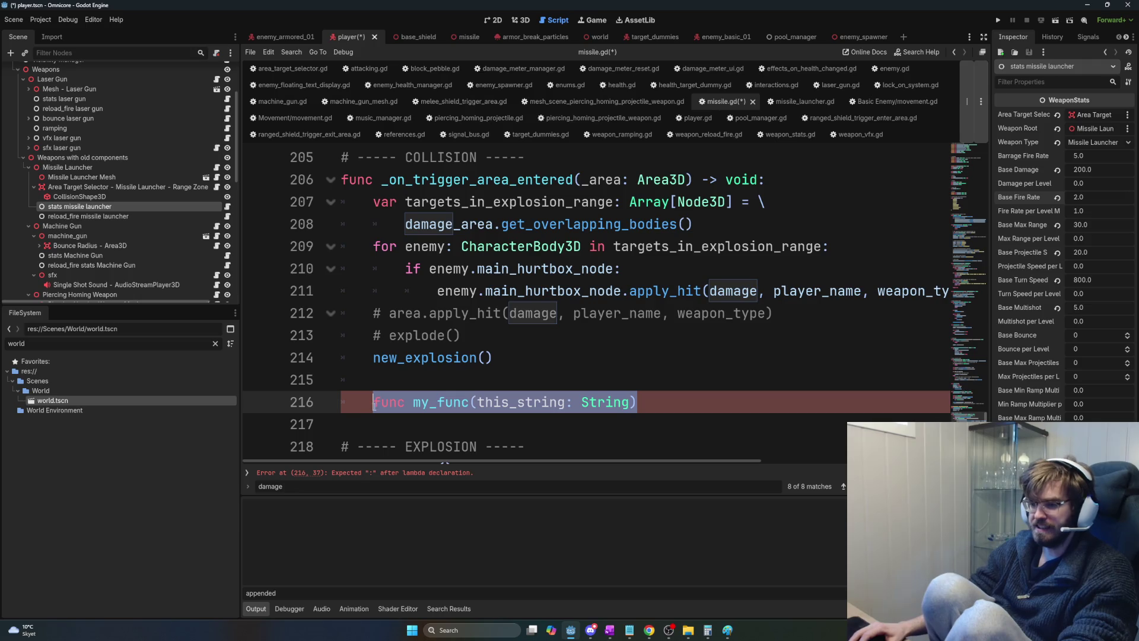
left_click_drag(637, 402, 478, 402)
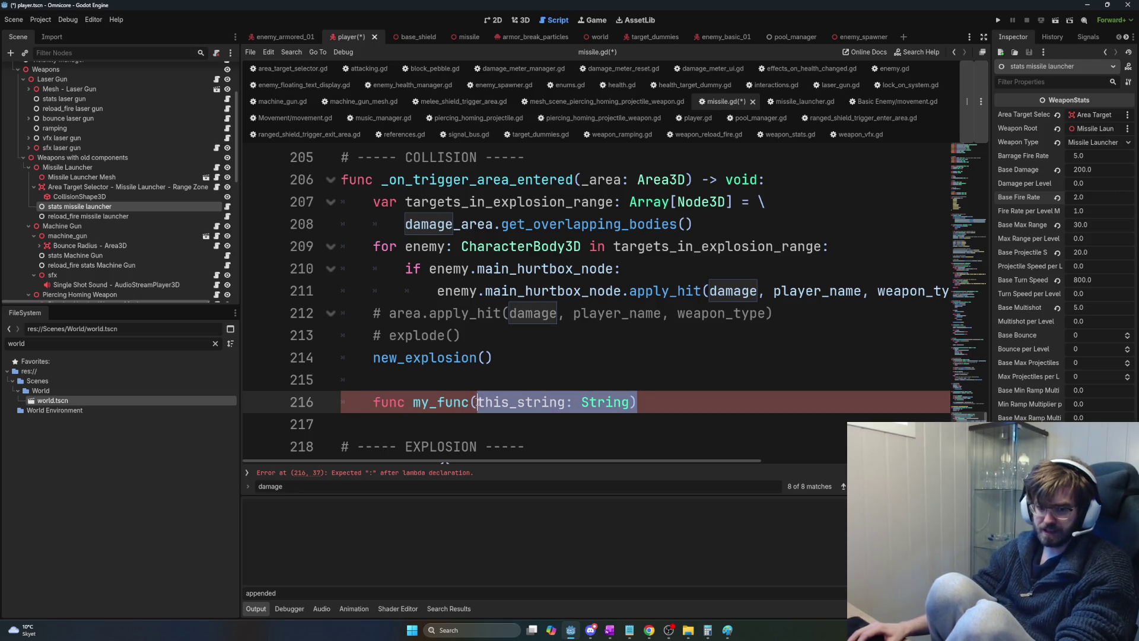
mouse_move(637, 402)
left_mouse_down()
mouse_move(452, 402)
mouse_move(631, 402)
left_mouse_up()
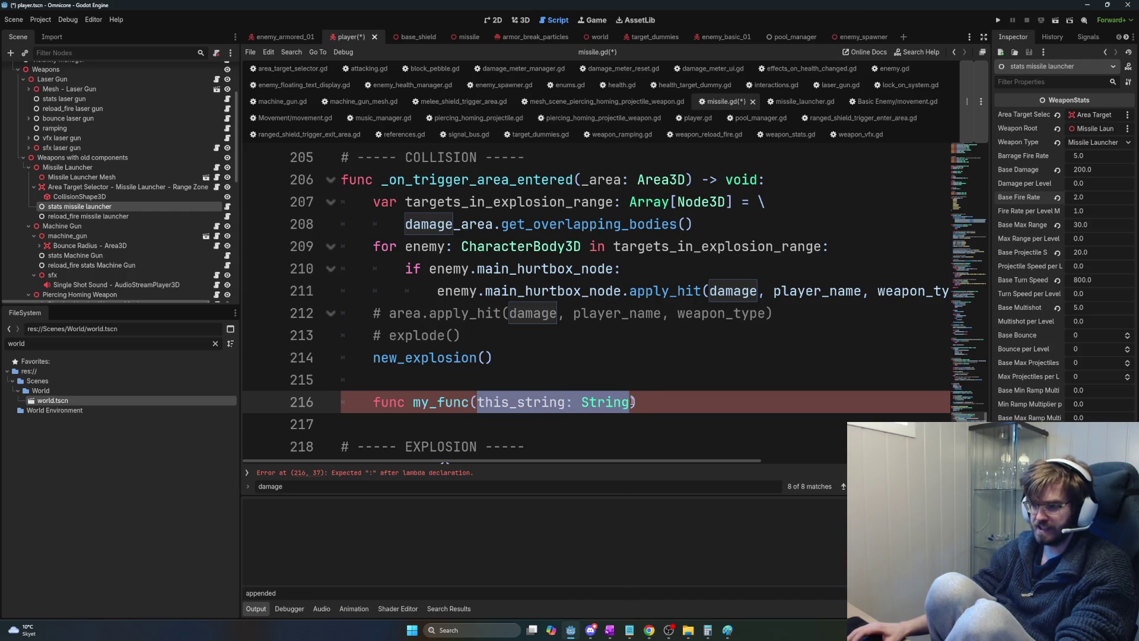
double_click(497, 401)
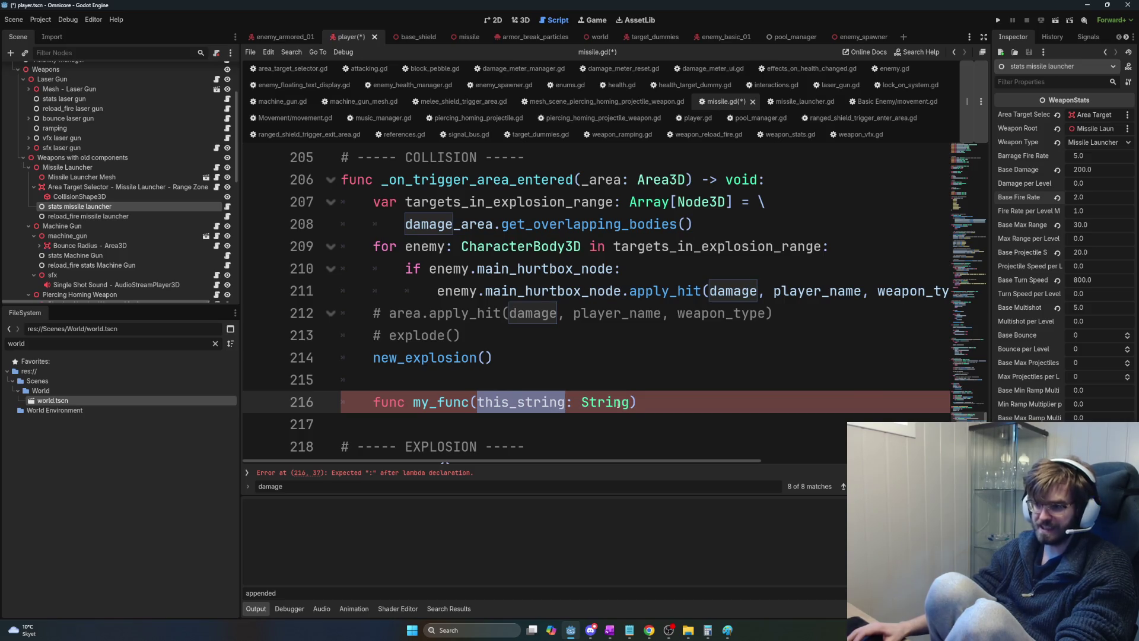
left_click(630, 402)
left_click(472, 403, "shift")
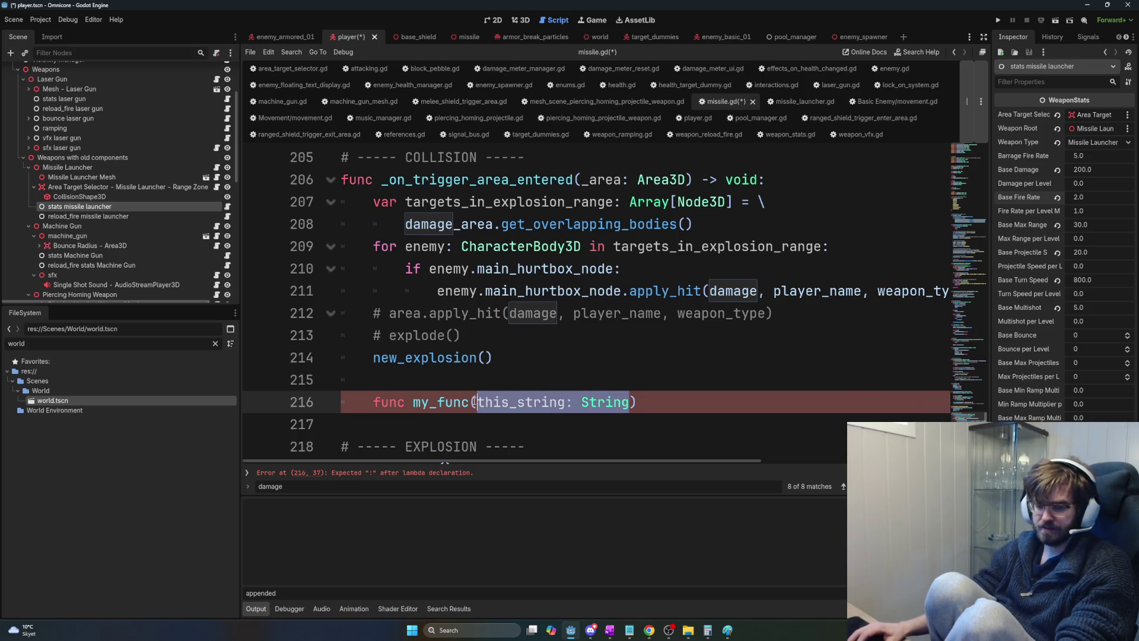
left_click(475, 402)
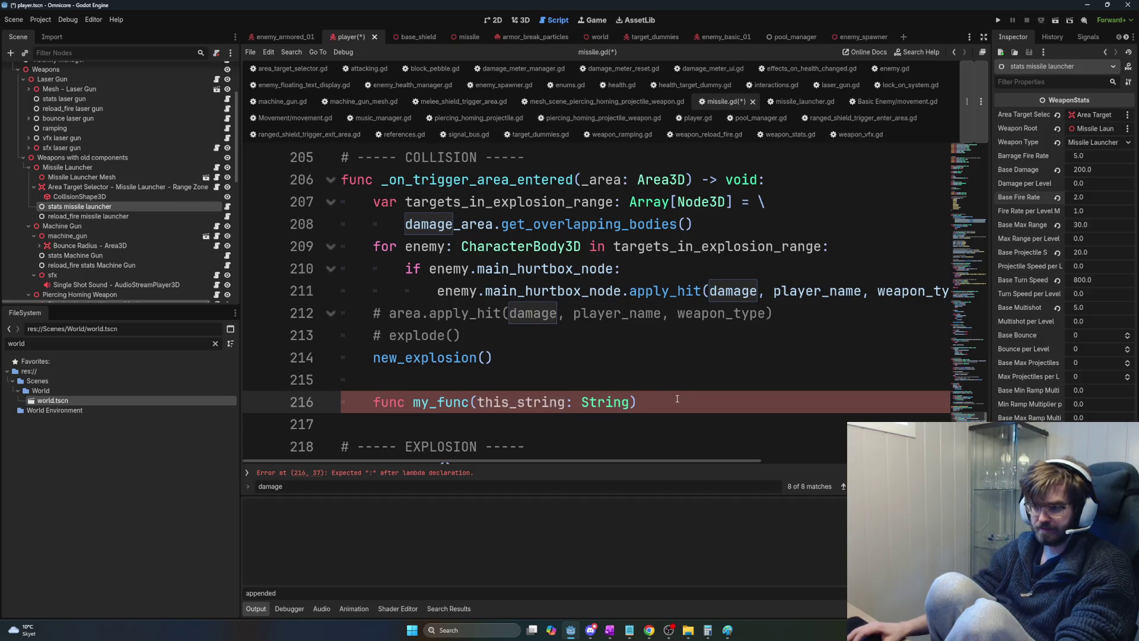
Delete the example function line and its blank line, then save missile.gd.
key("BackSpace")
key("BackSpace")
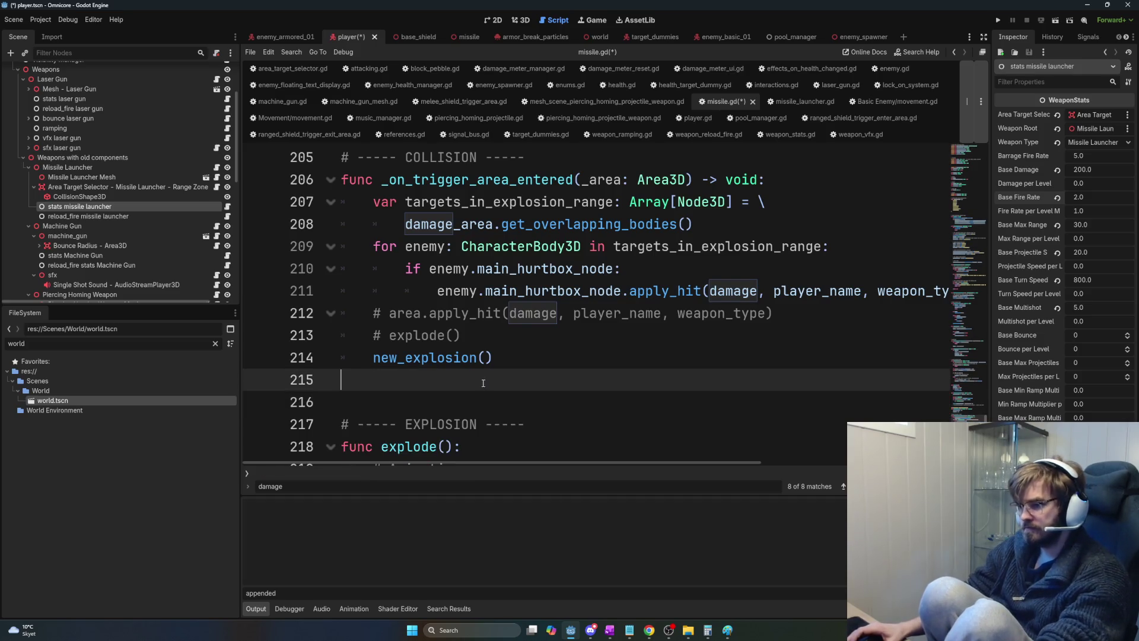
key("BackSpace")
key("ctrl+s")
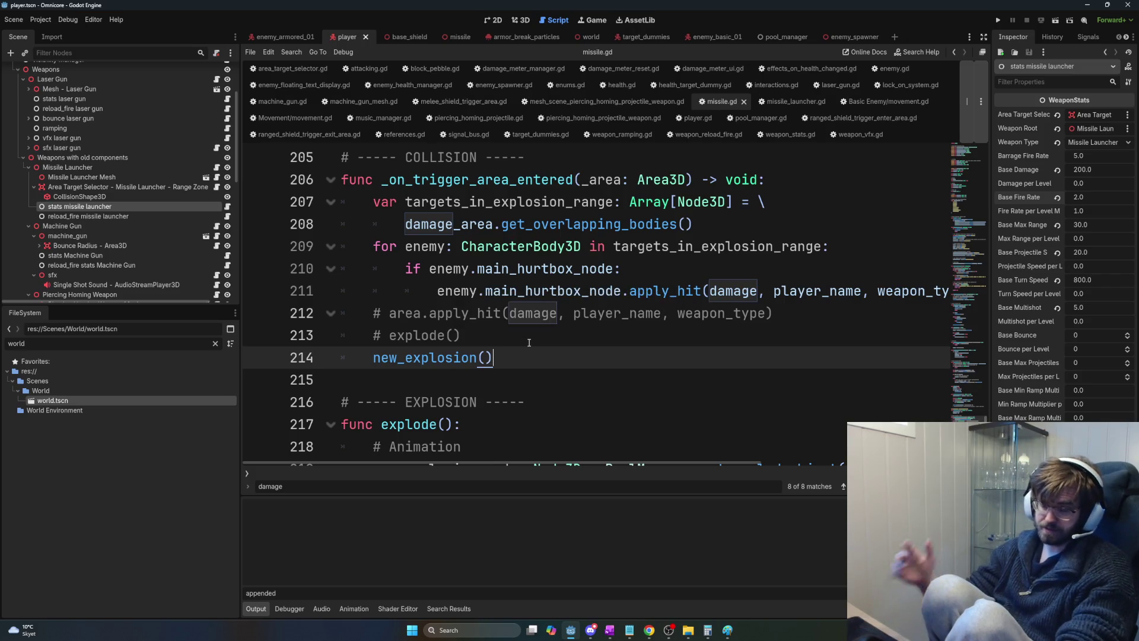
left_click(550, 346)
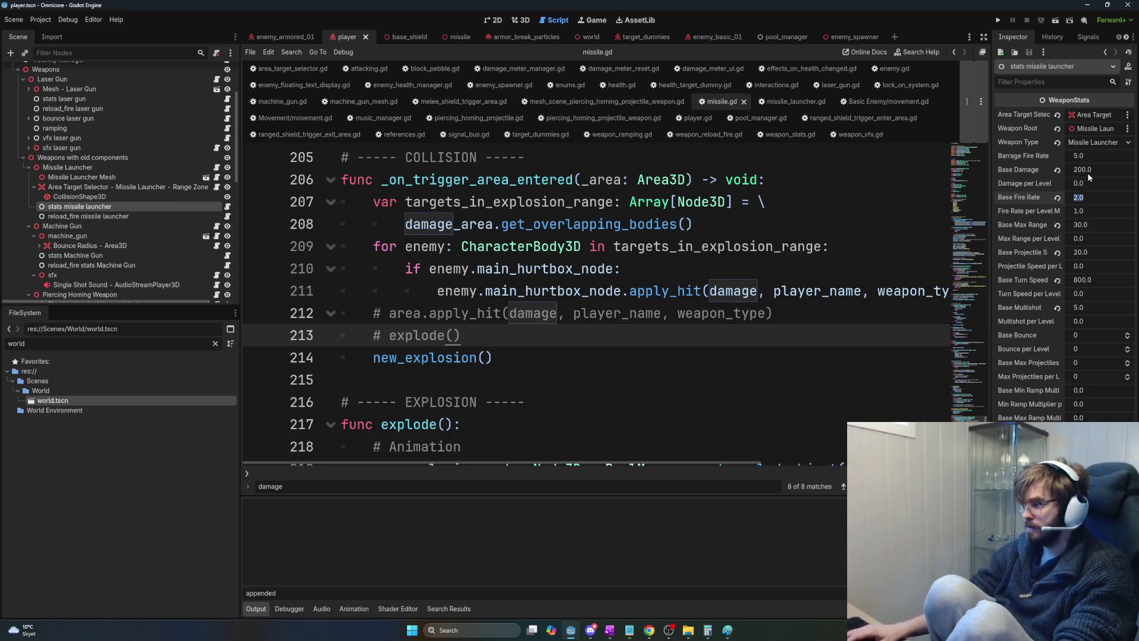
Give the missile launcher Base Fire Rate 10 and Base Multishot 1.
type("10")
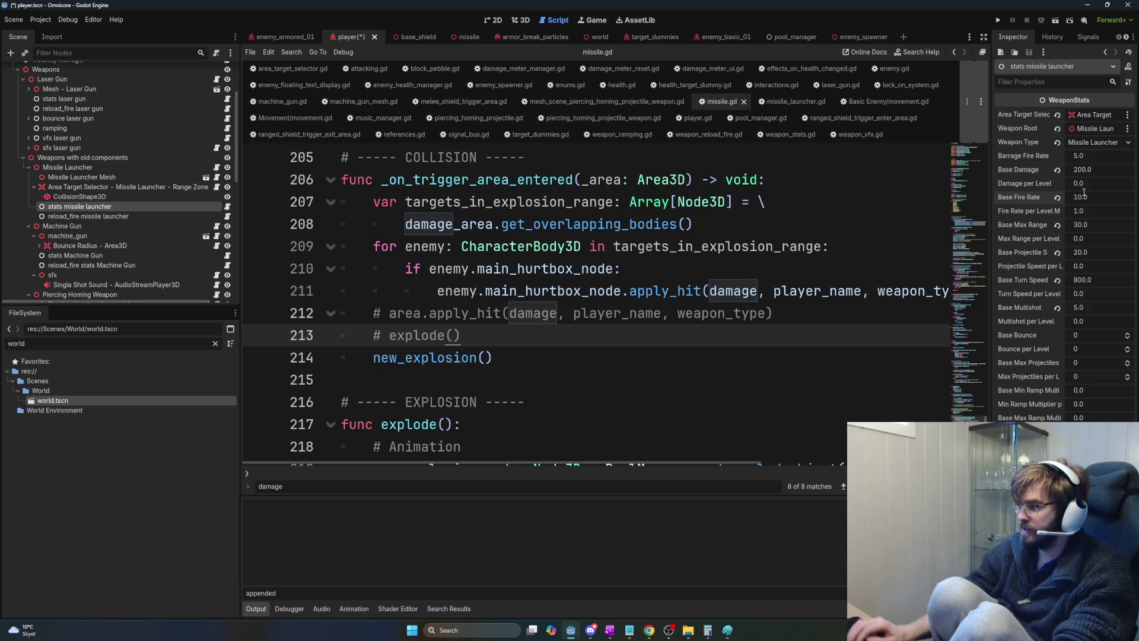
key("Return")
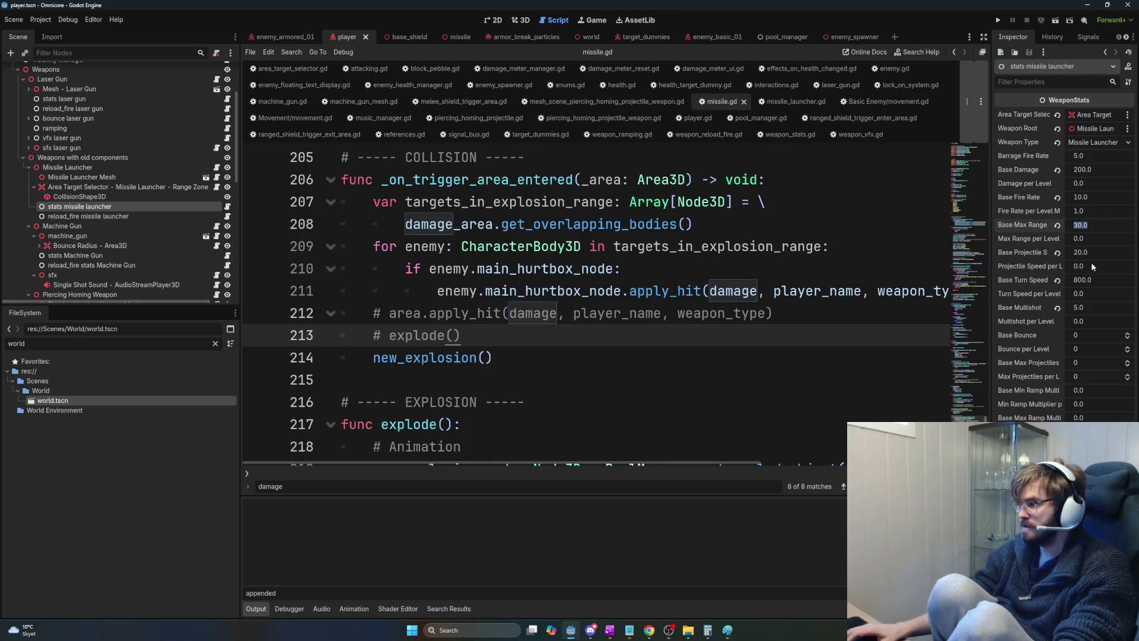
left_click(1089, 307)
type("1")
key("Return")
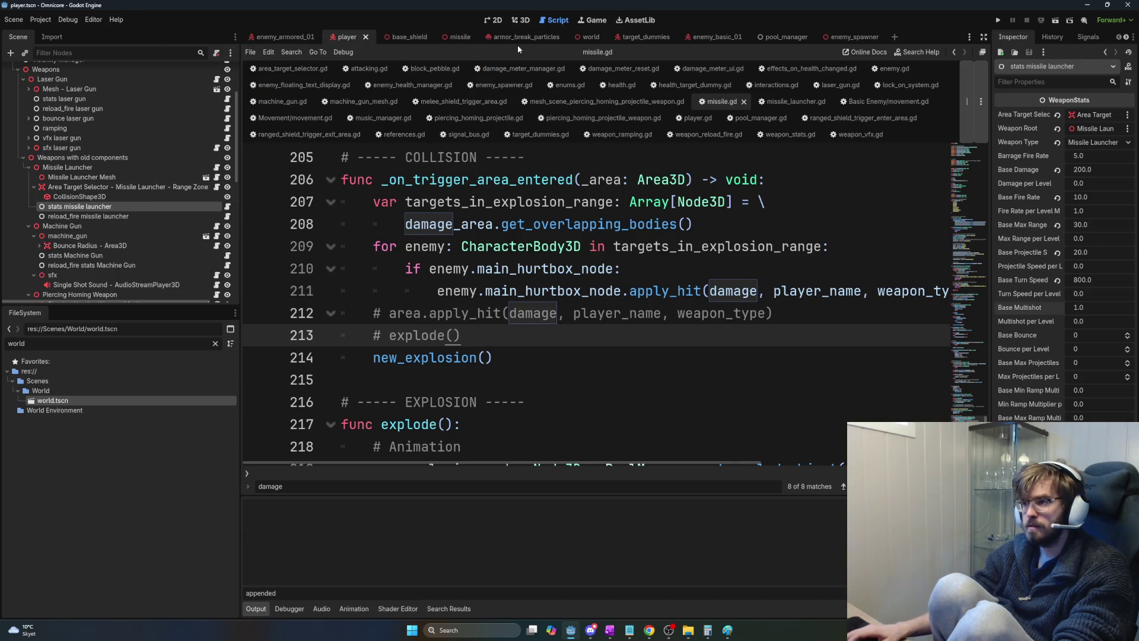
left_click(585, 38)
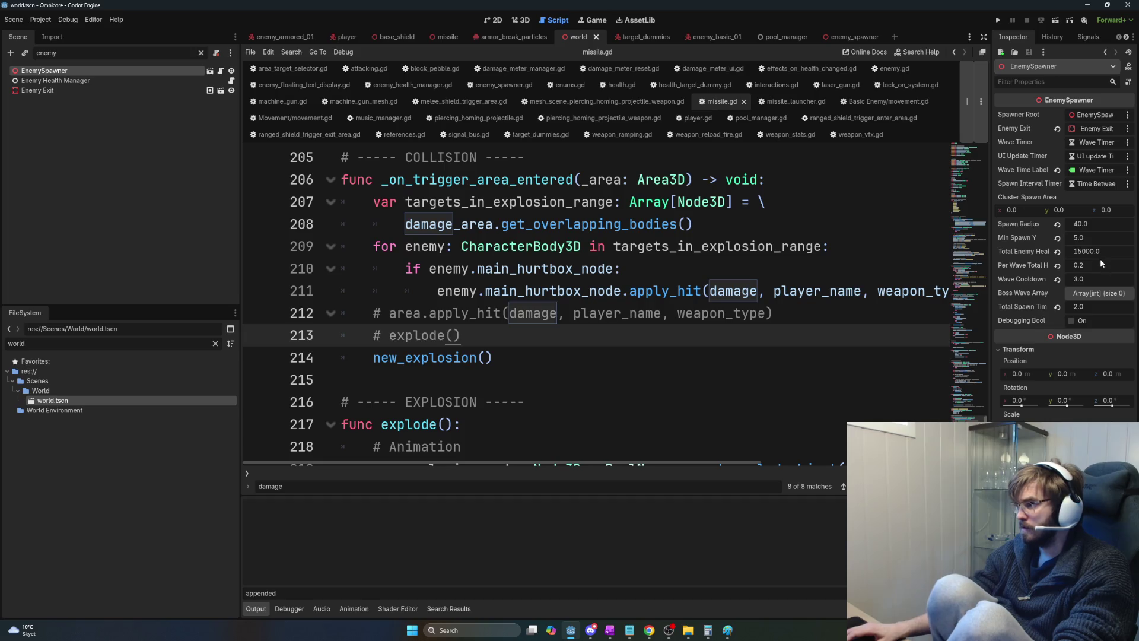
Change EnemySpawner Wave Cooldown from 3.0 to 10 and Total Enemy Health to 1200, then run with F5.
left_click(1098, 276)
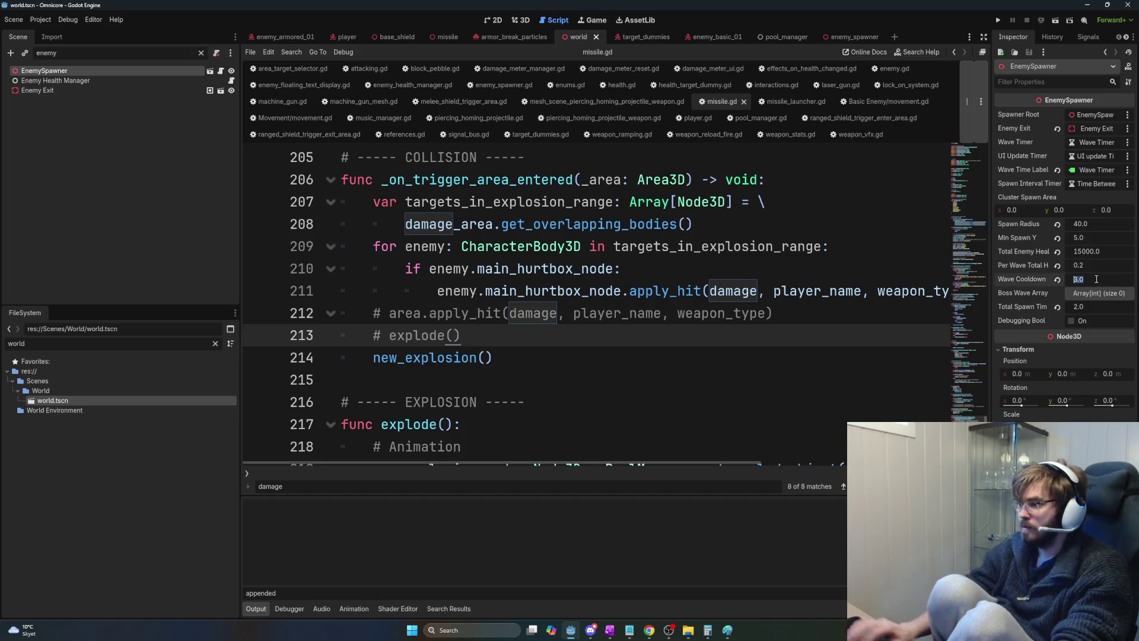
type("10")
key("Return")
left_click(1095, 251)
type("1200")
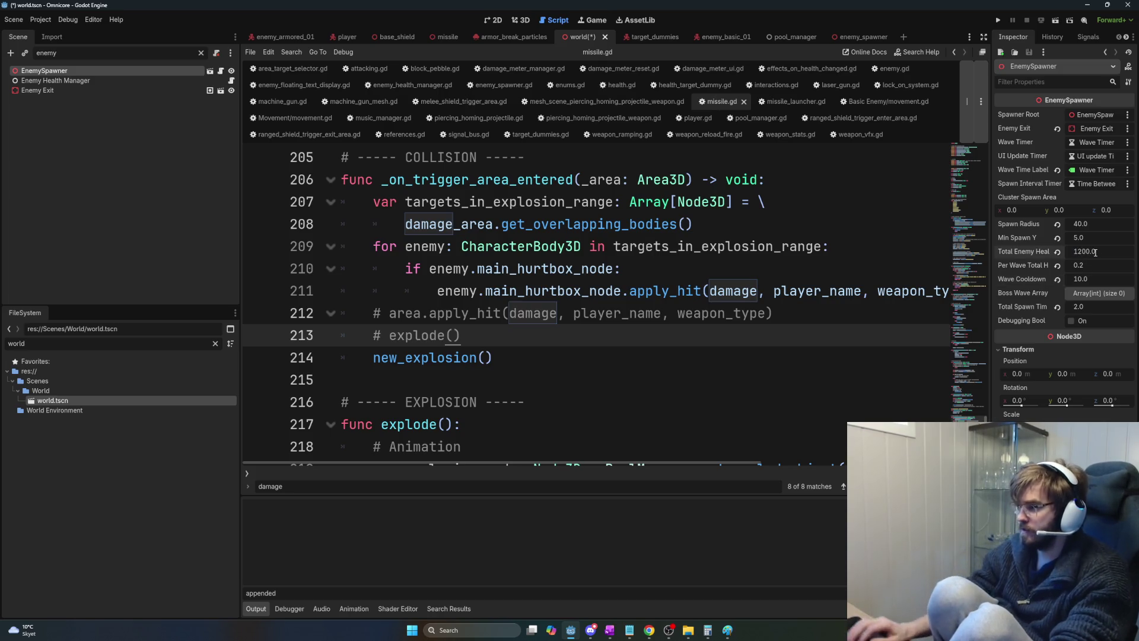
key("F5")
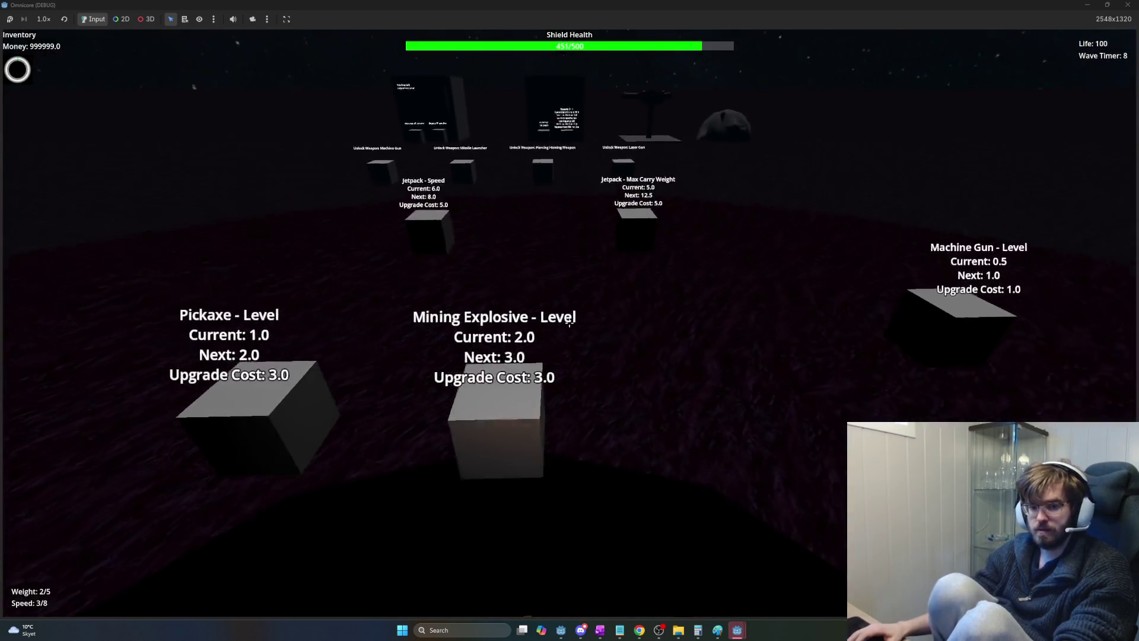
Rise above the planet and circle the base while enemies break its shield.
key("space")
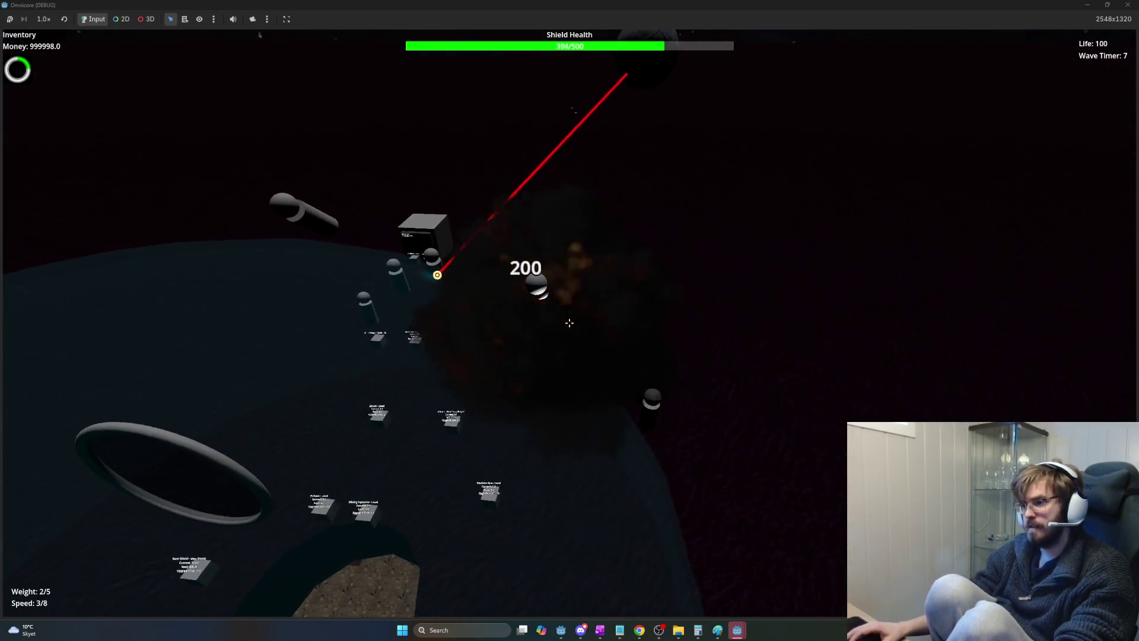
key("a")
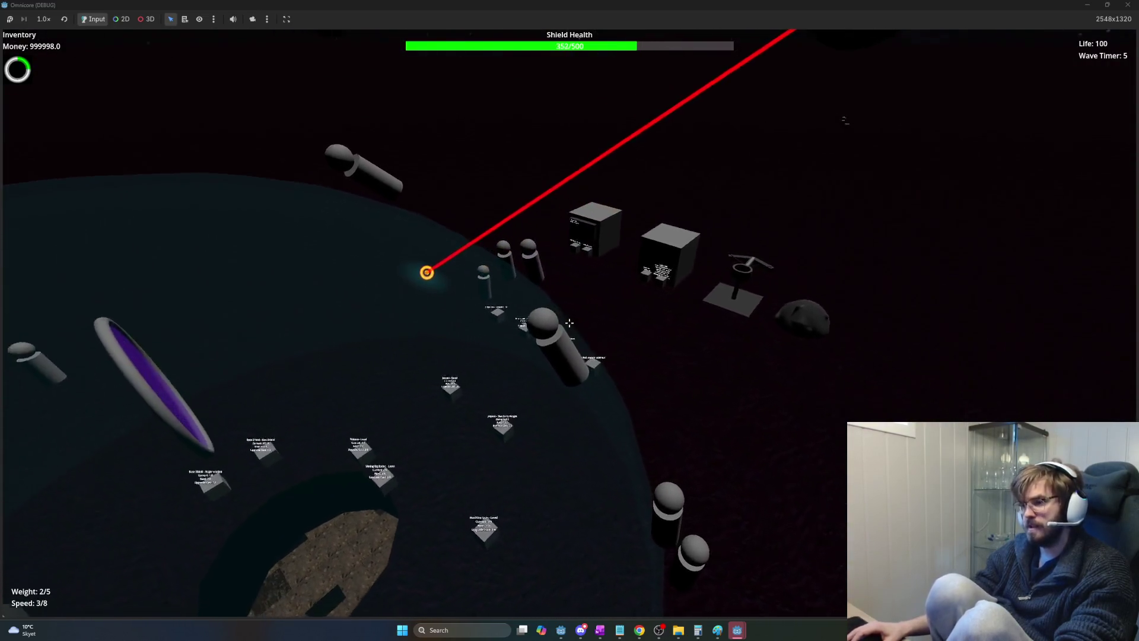
key("a")
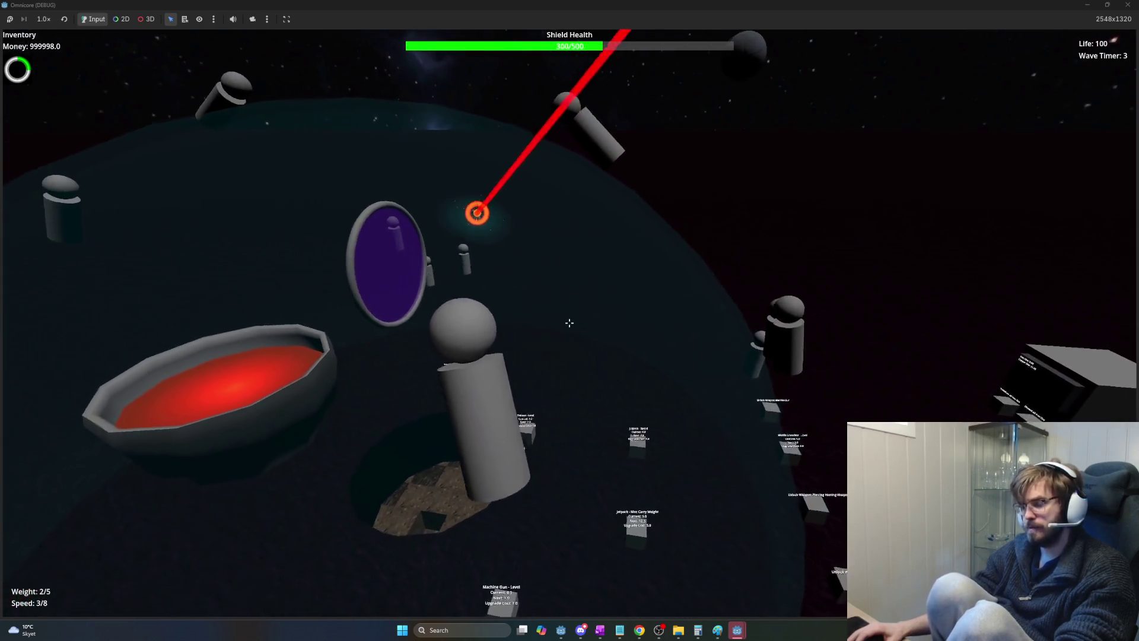
key("a")
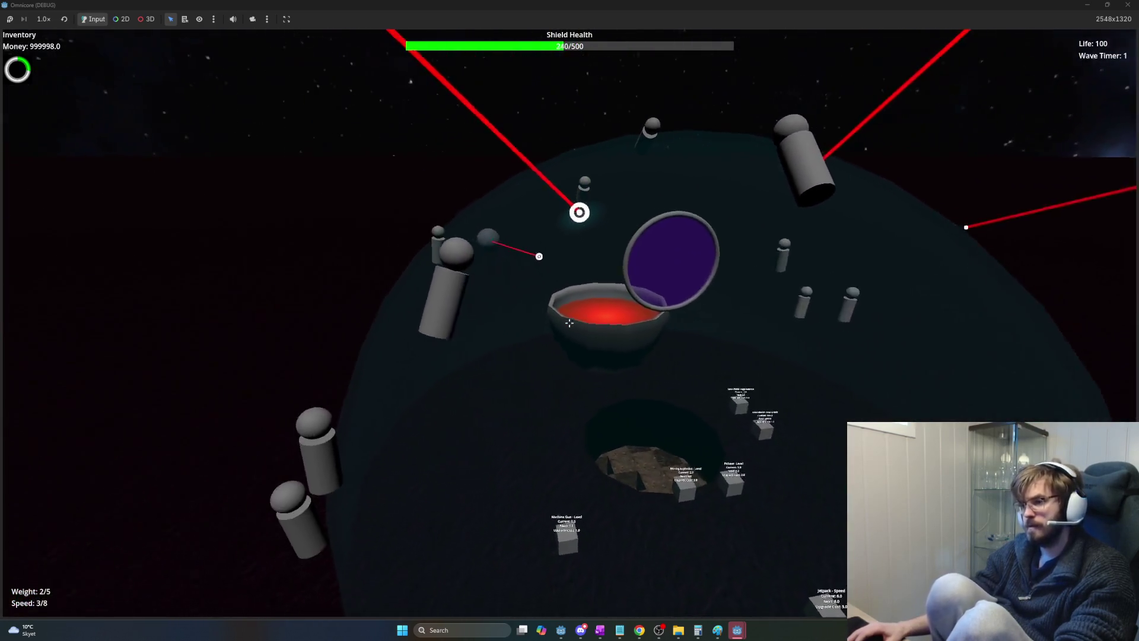
key("a")
key("a")
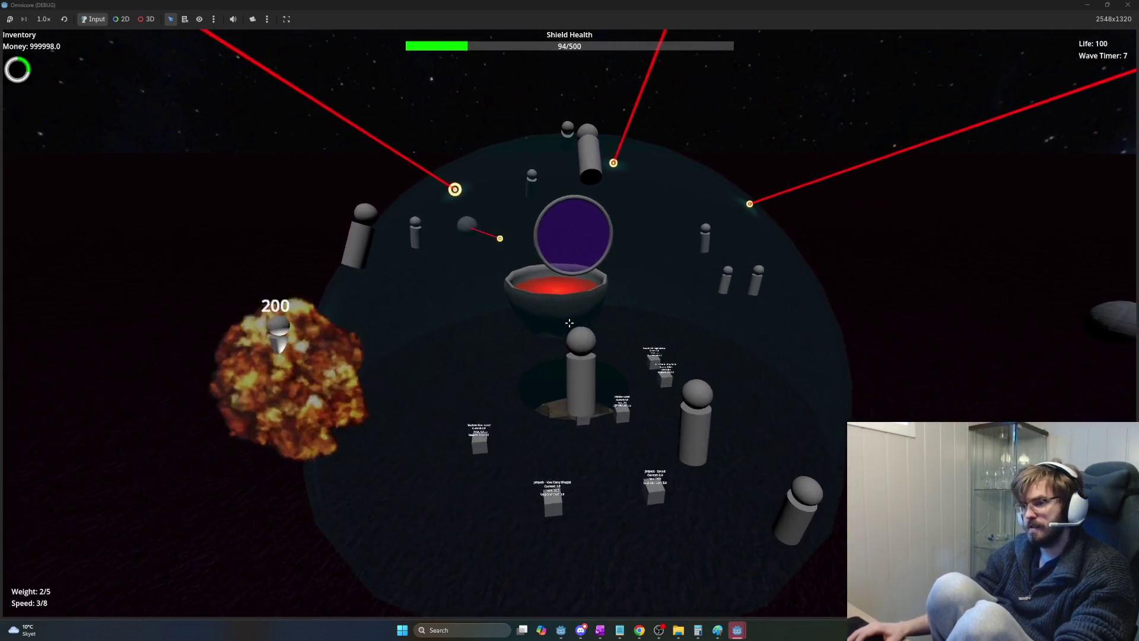
key("a")
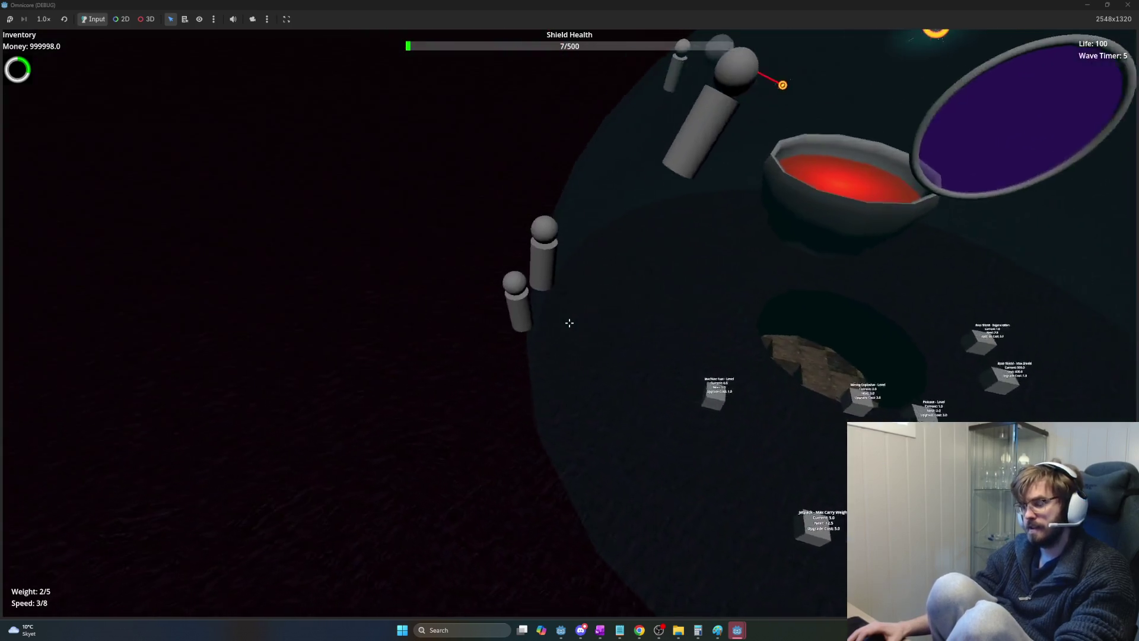
key("a")
key("a")
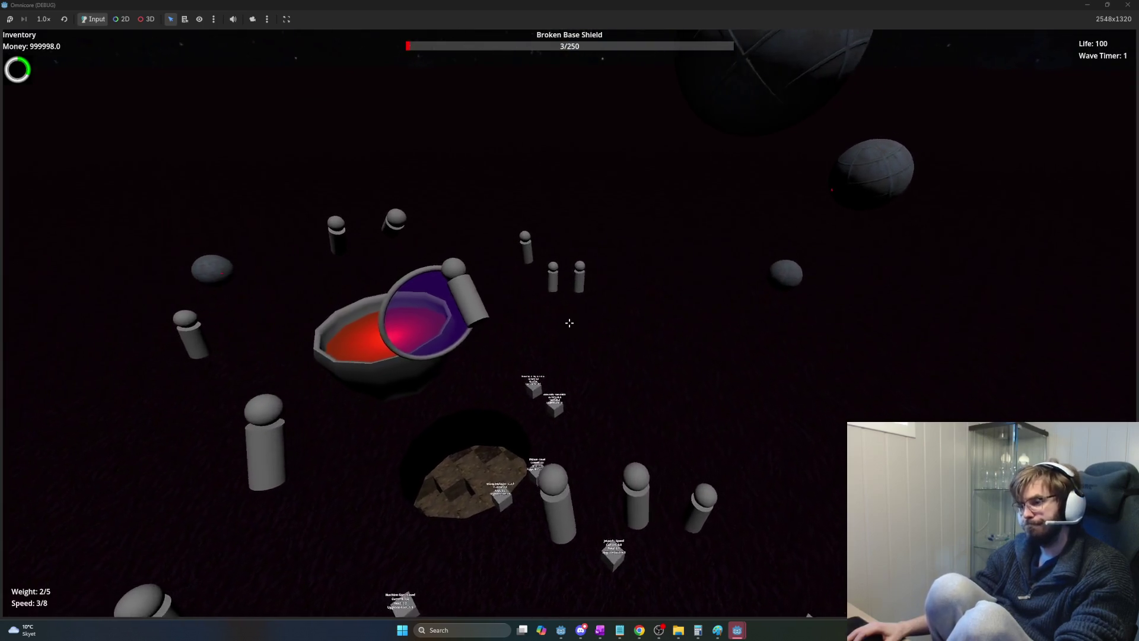
key("a")
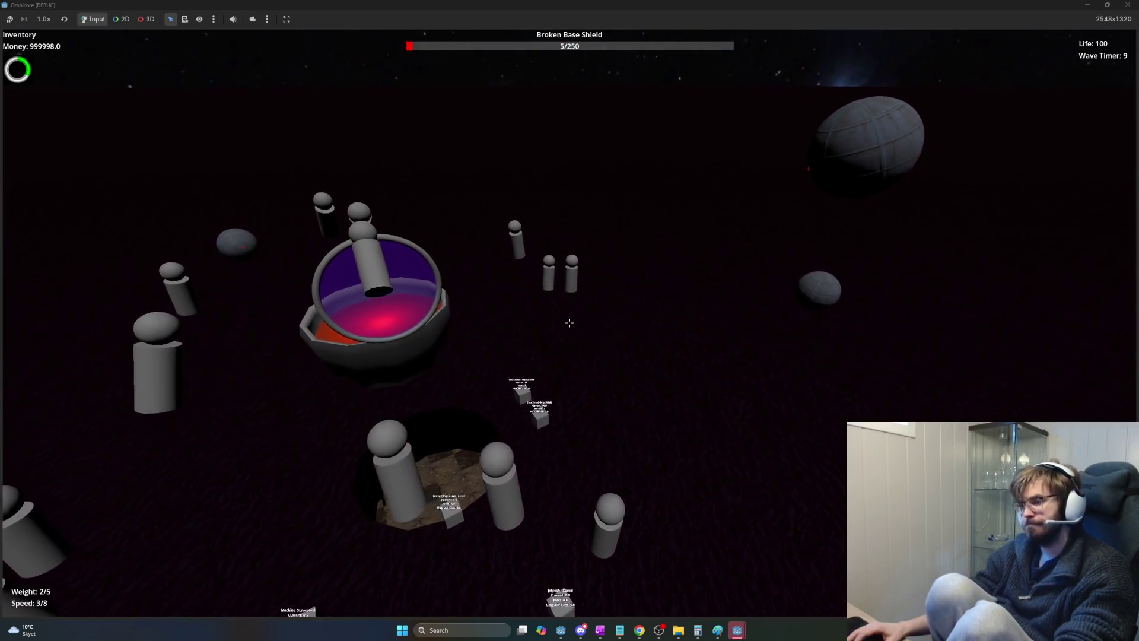
key("a")
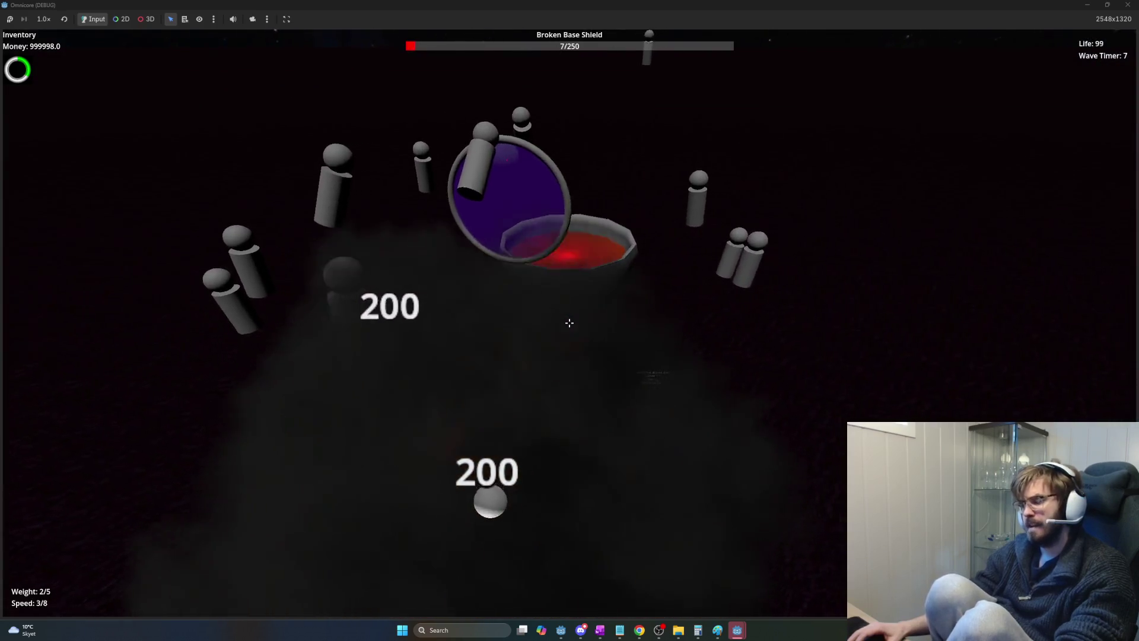
key("a")
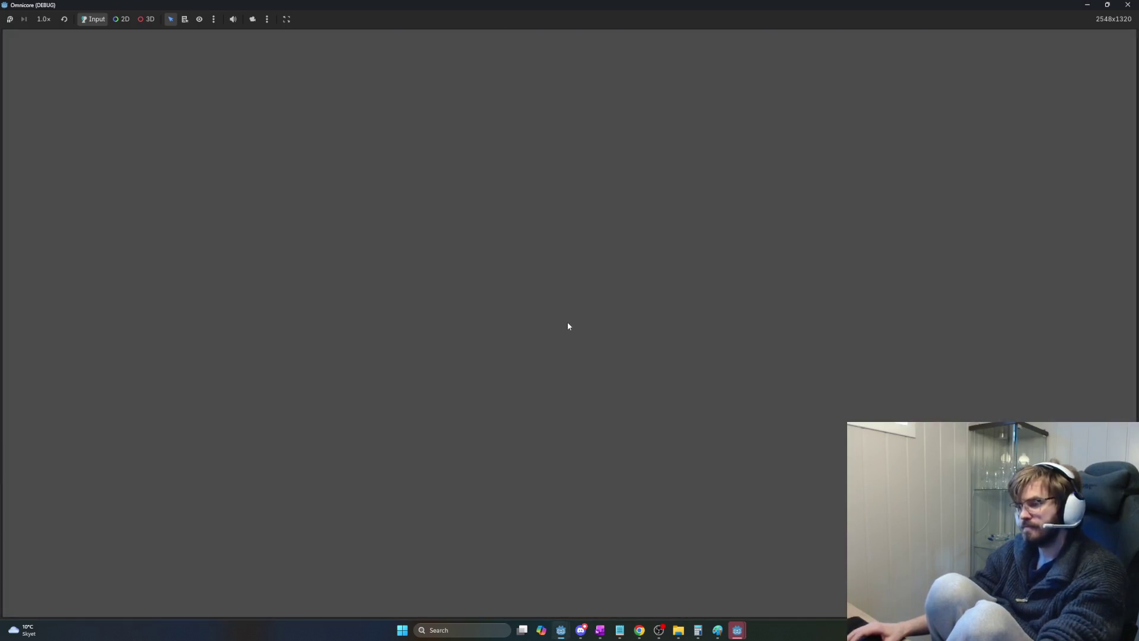
Relaunch the game and unlock the Machine Gun and Missile Launcher at their stations.
left_click(1098, 282)
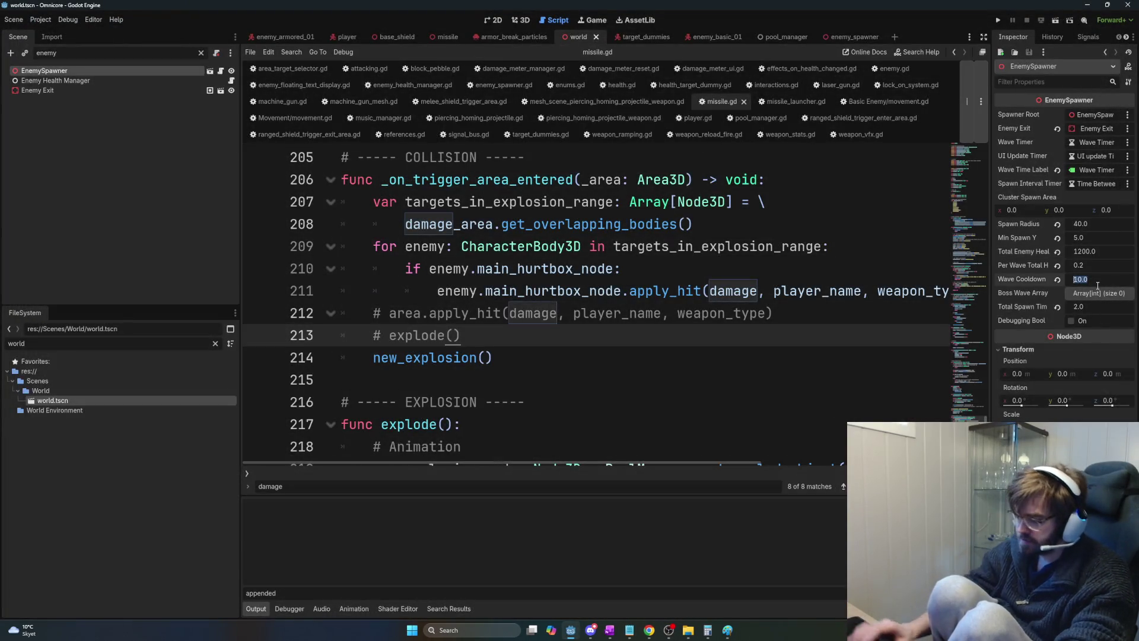
key("F5")
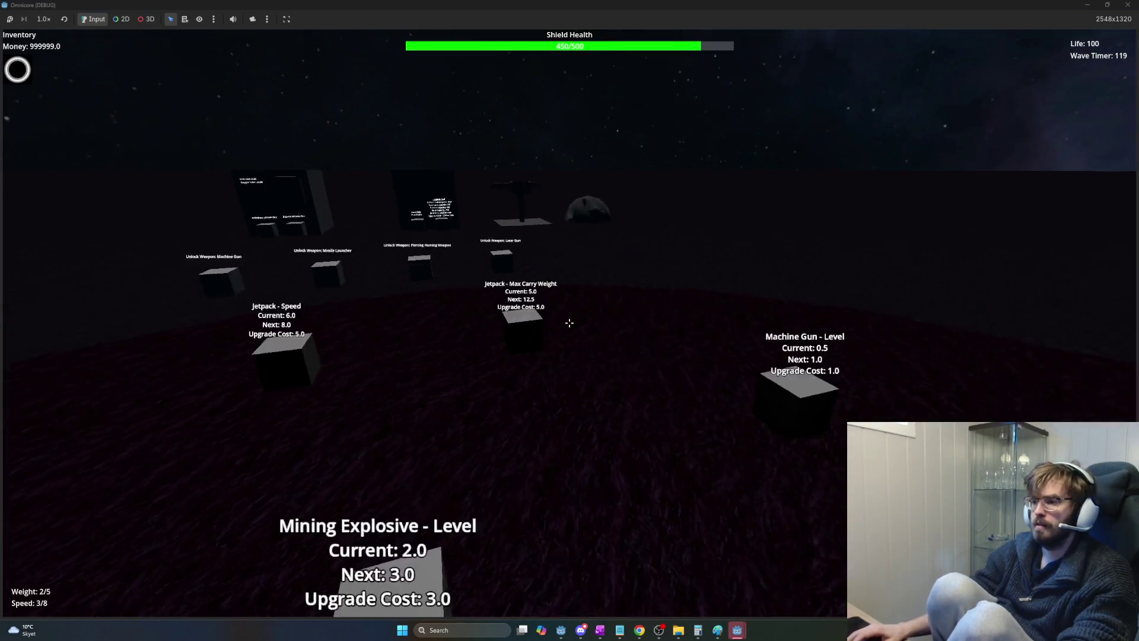
key("w")
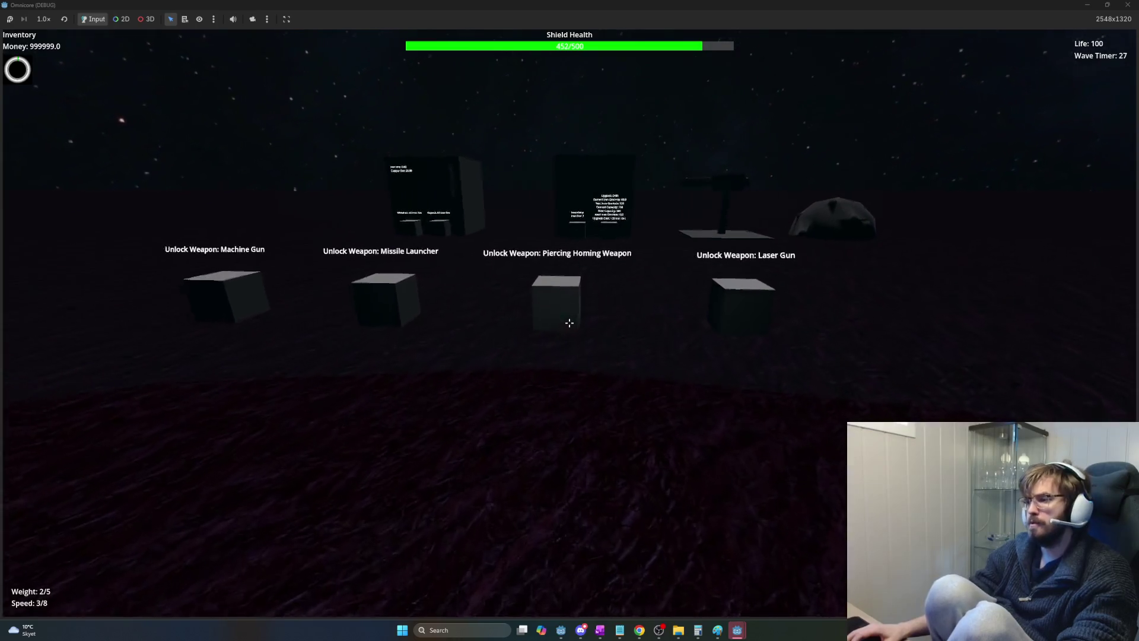
key("w")
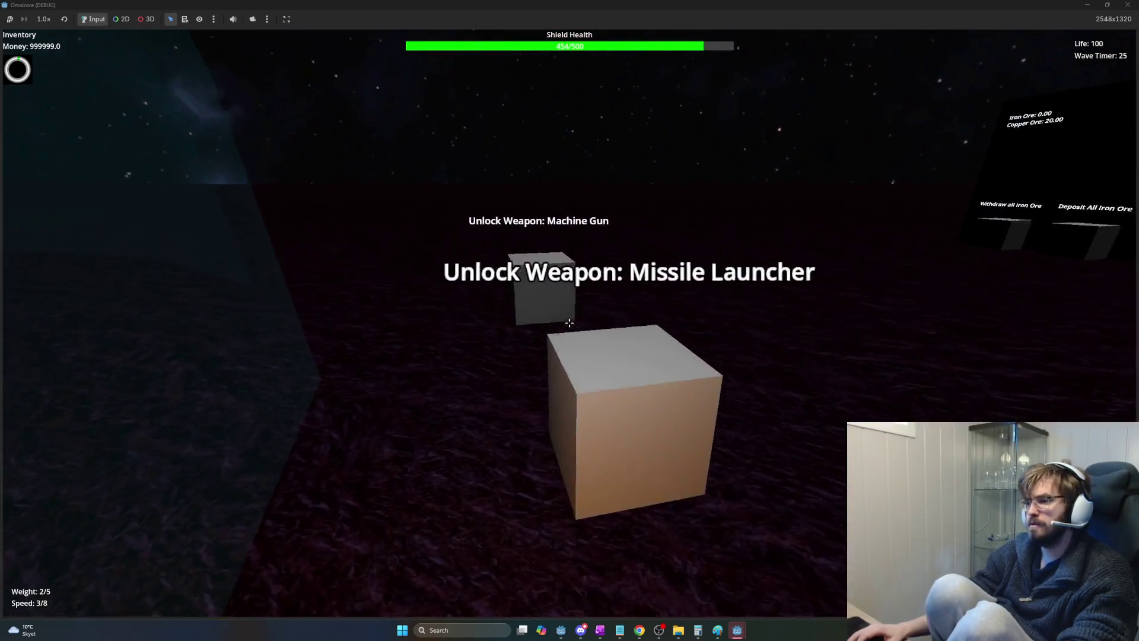
left_click(569, 323)
key("w")
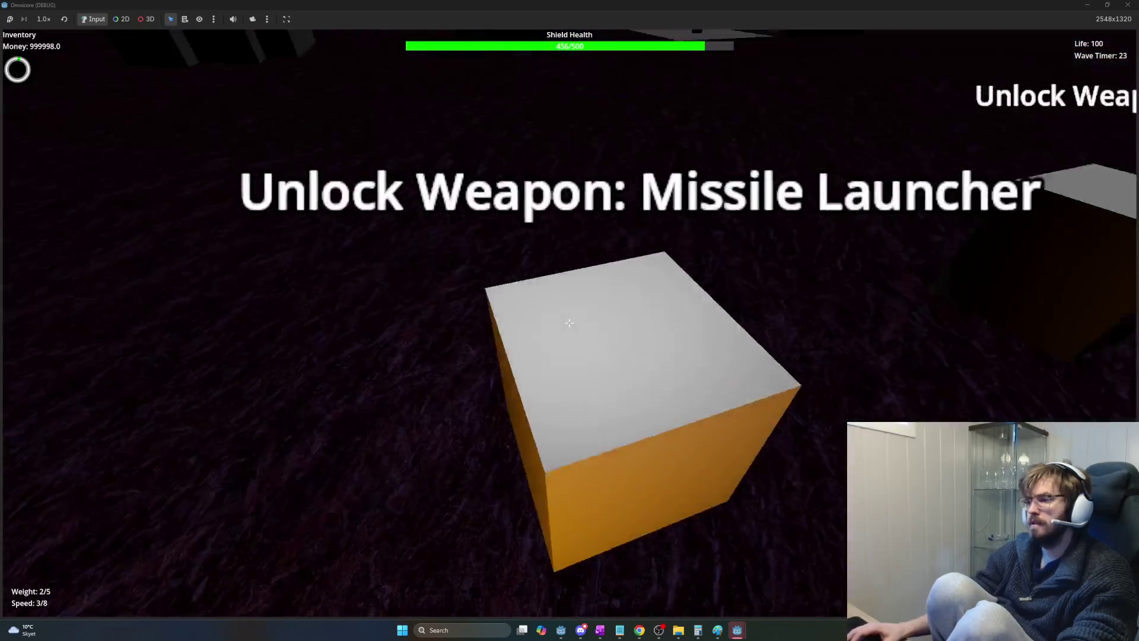
left_click(569, 323)
Walk back through the portal and past the lava bowl, looking around for enemies.
key("w")
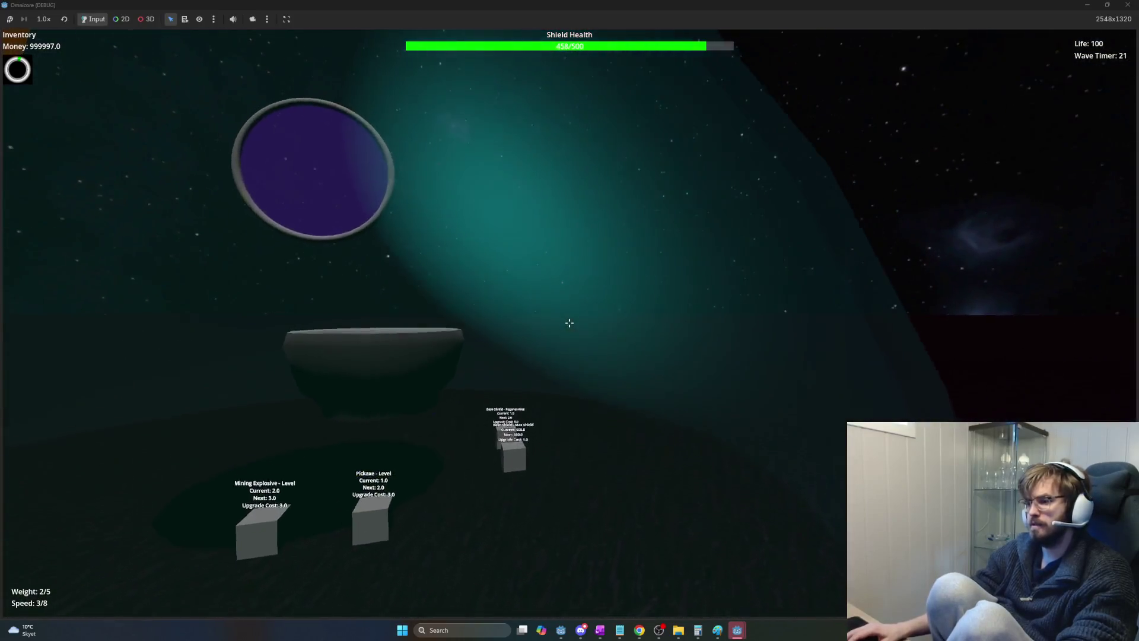
key("w")
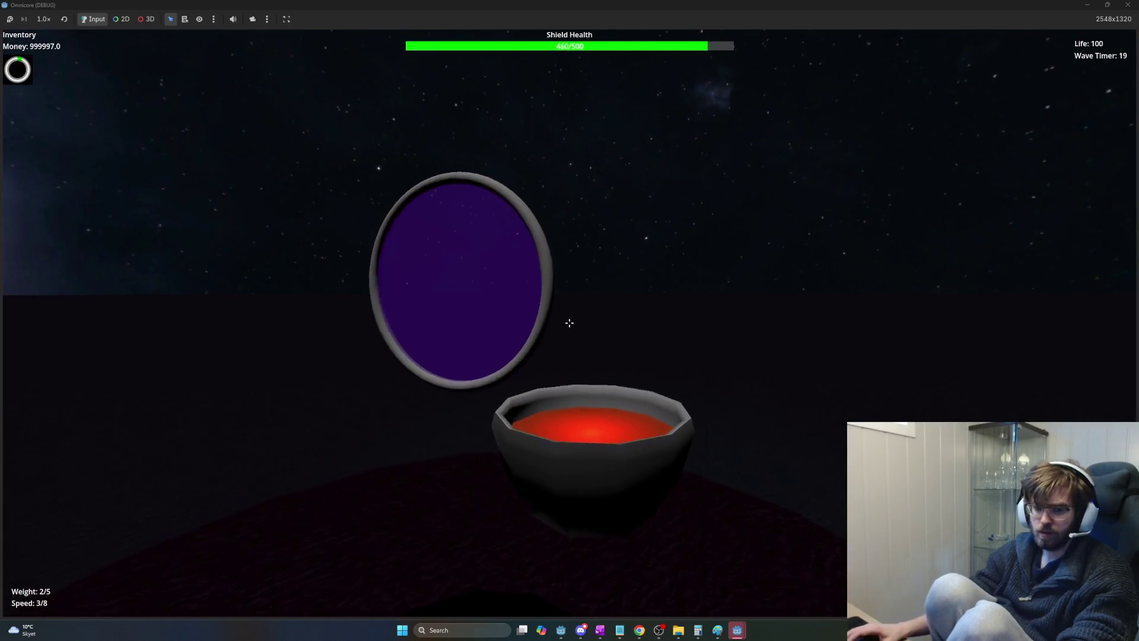
key("w")
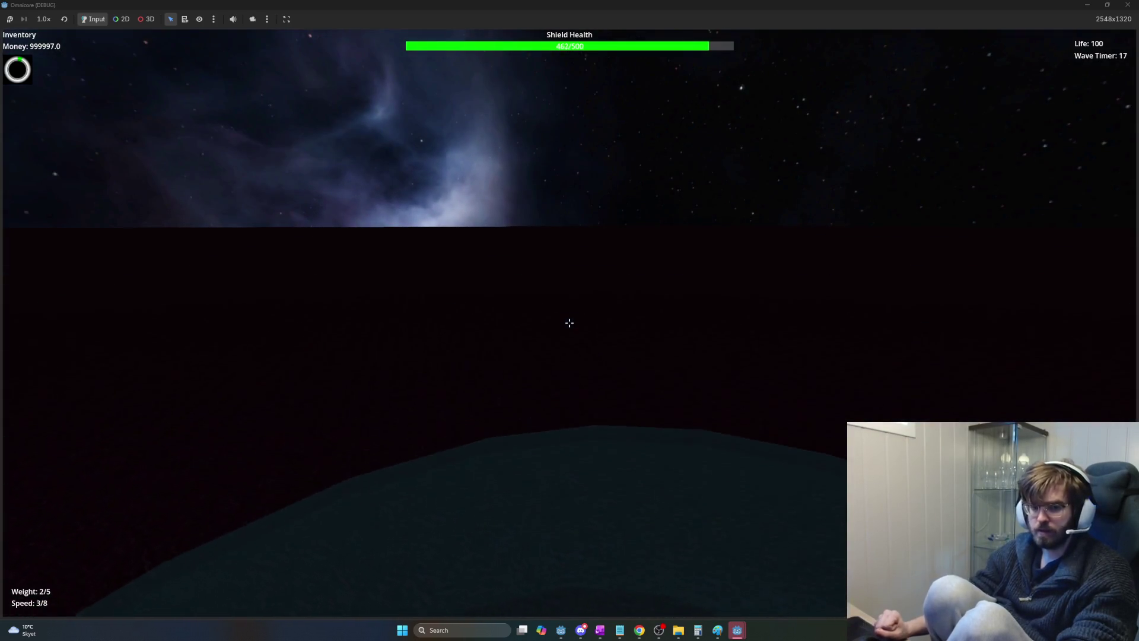
key("w")
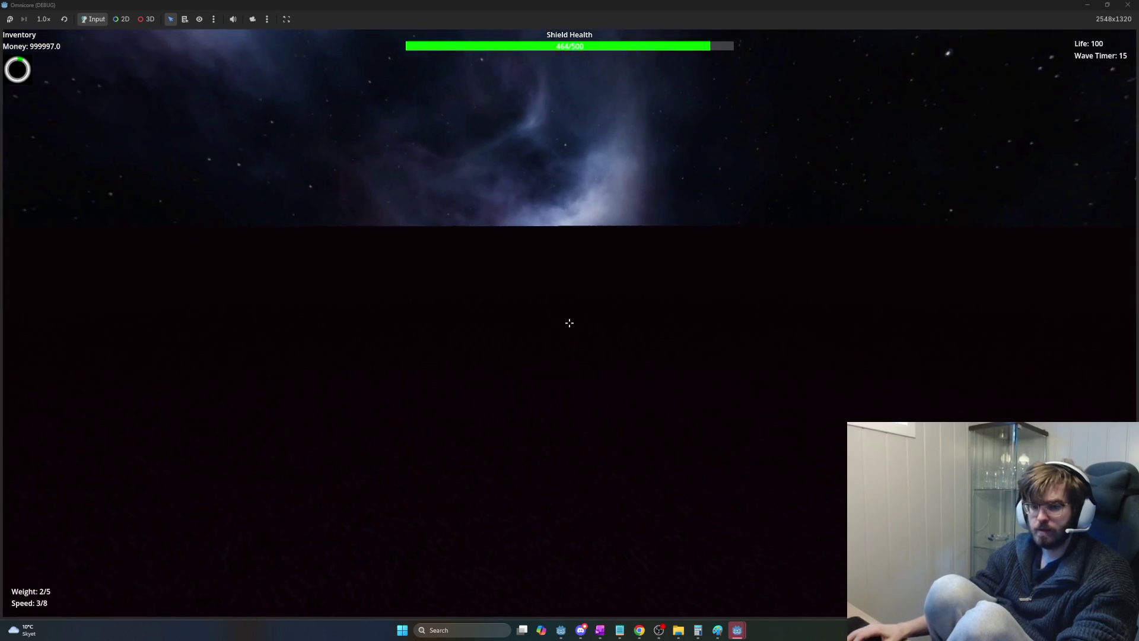
key("w")
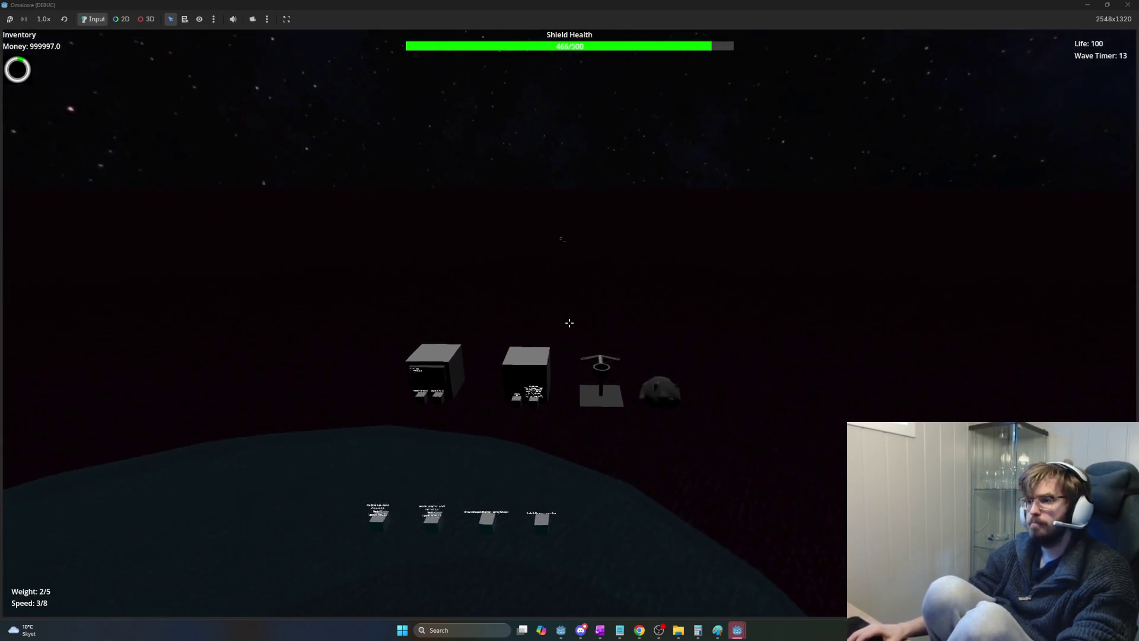
key("w")
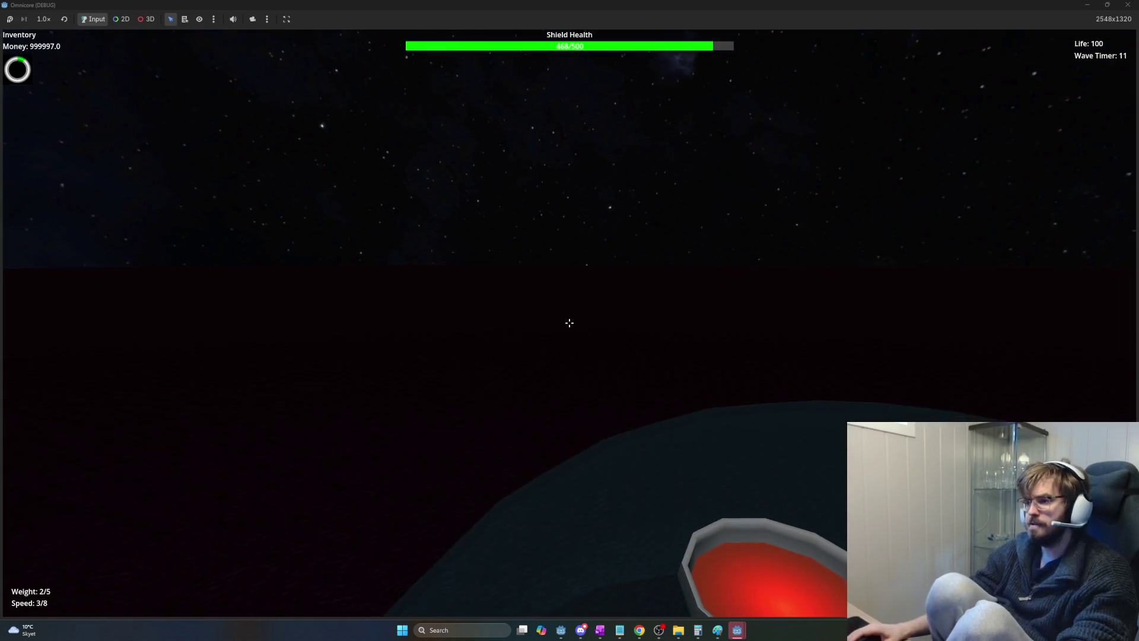
key("w")
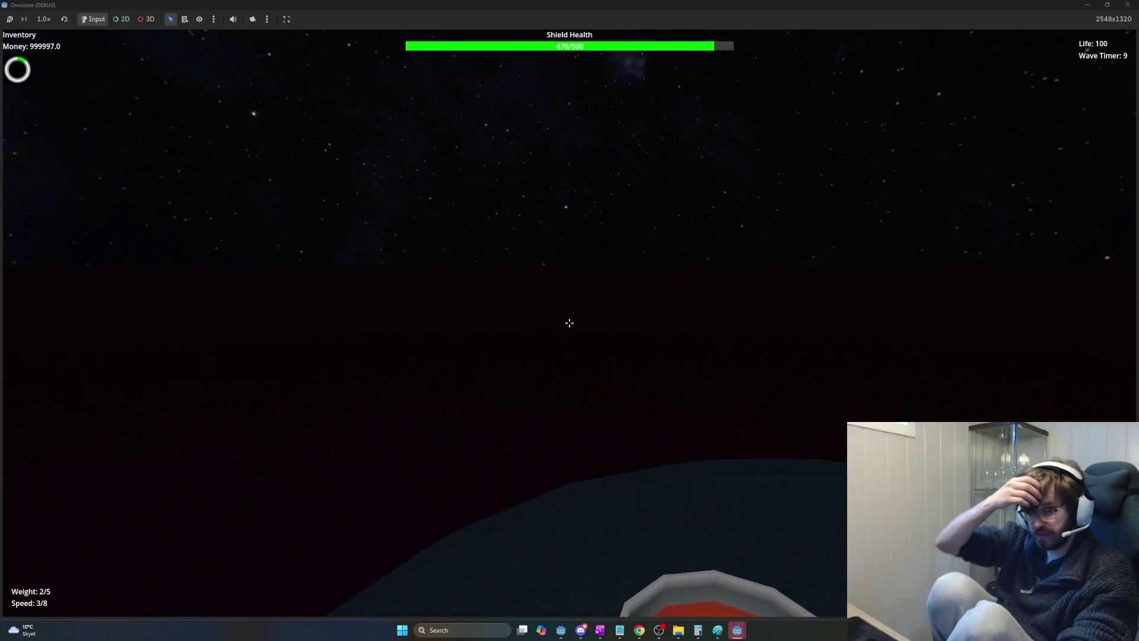
key("w")
key("w")
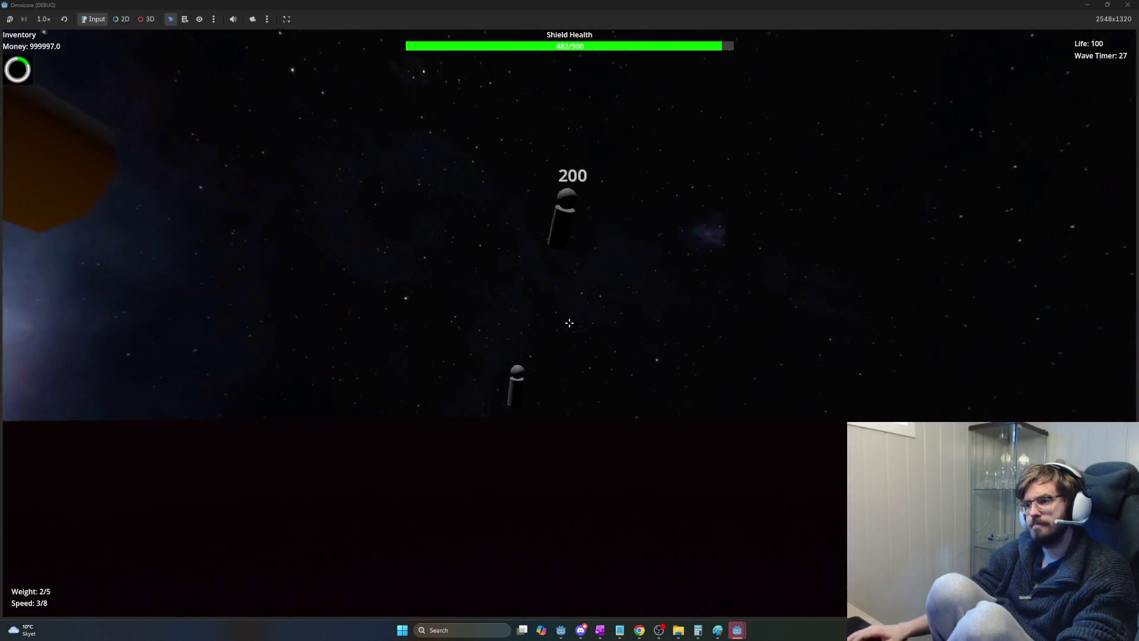
Fire the laser repeatedly at the nearest approaching enemy until it is finished.
left_click(569, 323)
left_click(569, 323)
left_click(570, 323)
left_click(569, 323)
left_click(569, 323)
left_click(569, 323)
left_click(569, 322)
left_click(569, 323)
left_click(569, 322)
left_click(569, 323)
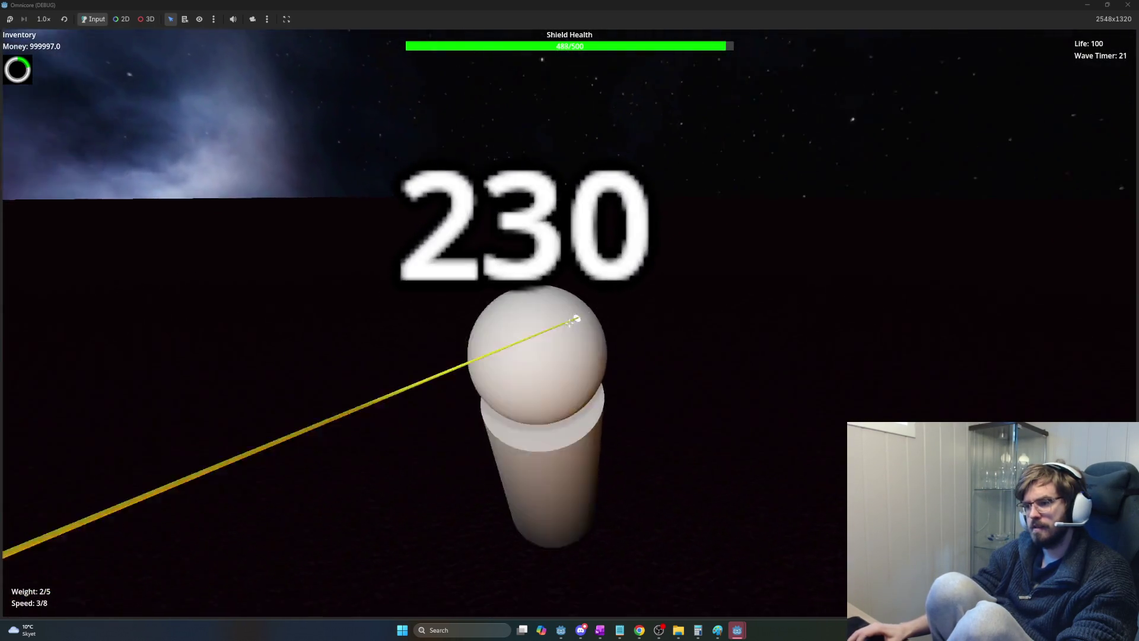
left_click(570, 322)
Keep lasering the enemies straight ahead, moving on to a second enemy.
left_click(569, 323)
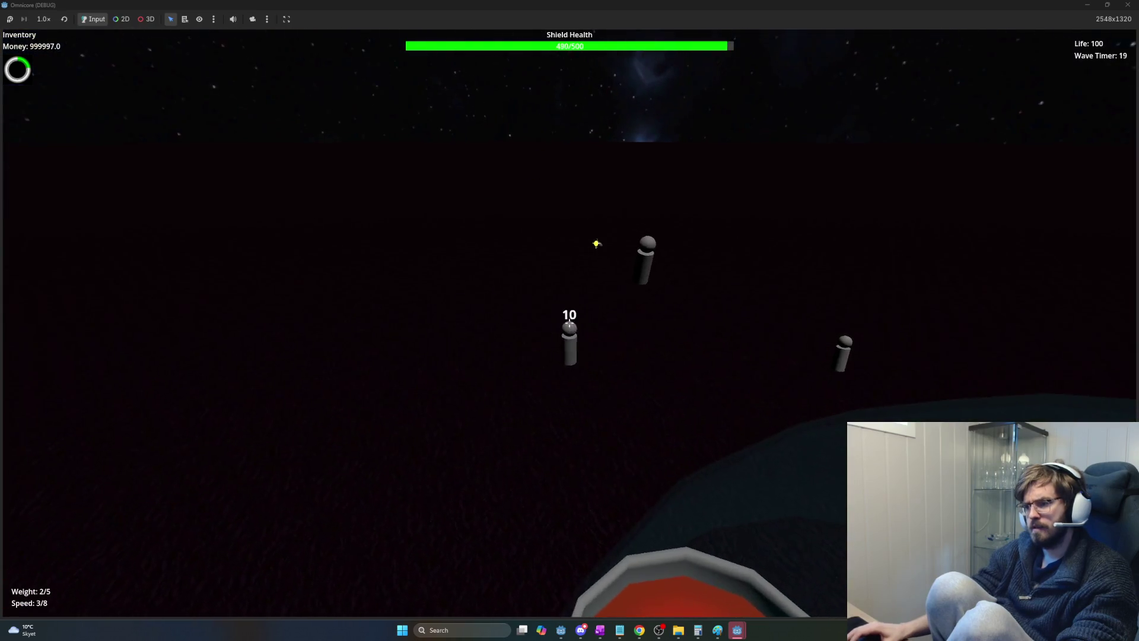
left_click(569, 323)
left_click(569, 323)
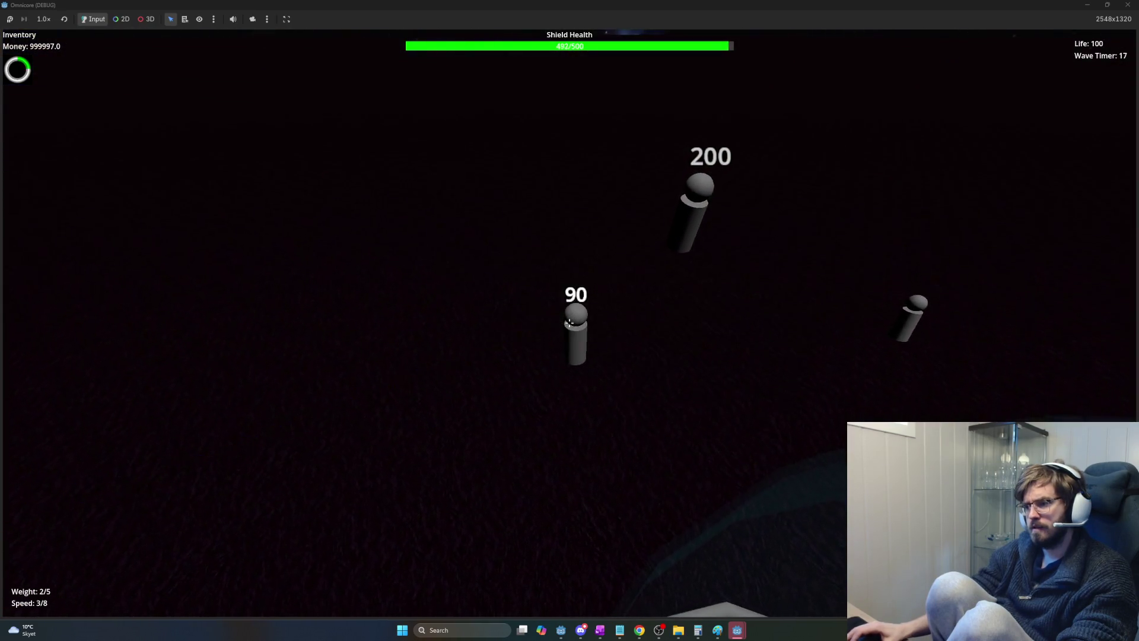
left_click(569, 322)
left_click(569, 323)
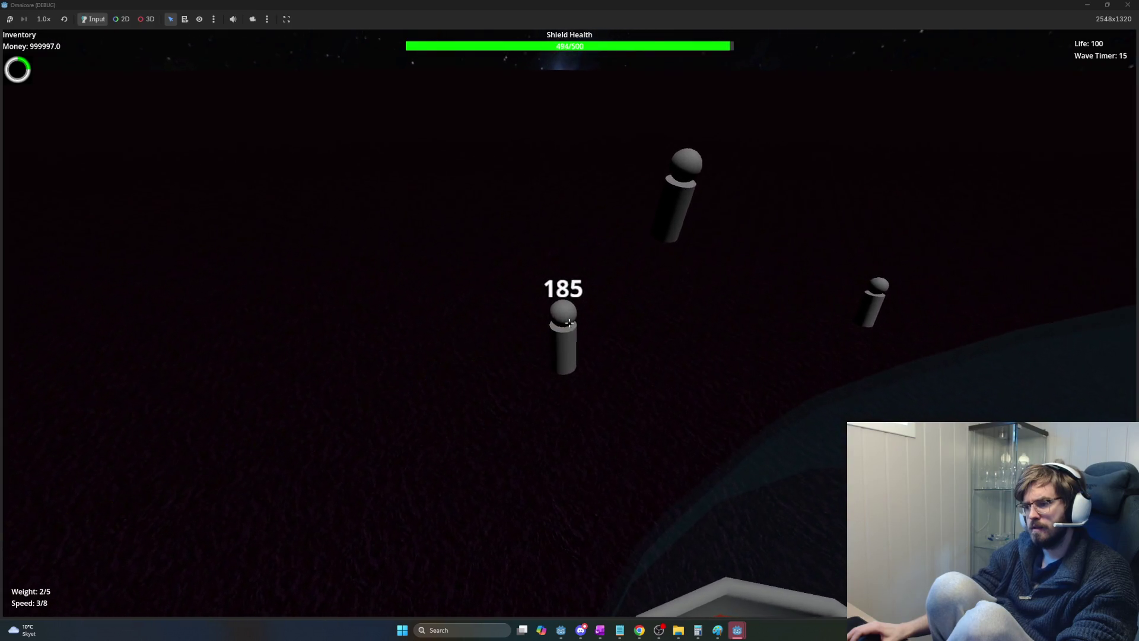
left_click(570, 323)
left_click(569, 323)
left_click(569, 323)
left_click(569, 322)
left_click(569, 322)
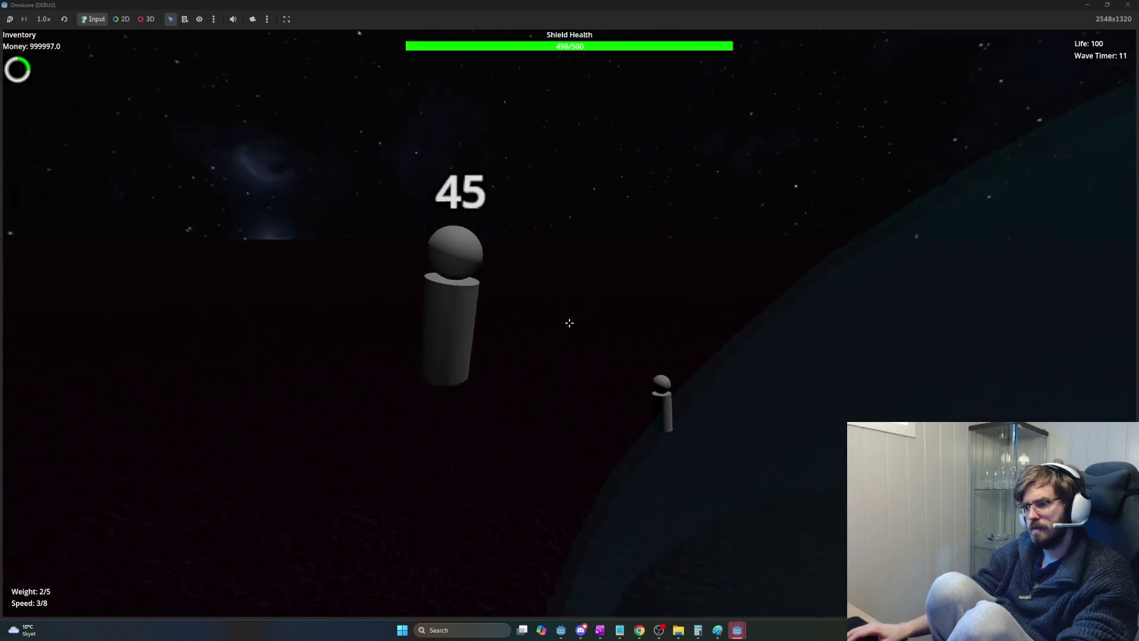
left_click(569, 323)
left_click(569, 322)
left_click(569, 322)
left_click(570, 322)
left_click(569, 323)
Turn back toward the base, laser the incoming enemy, then stop the debug run with F8.
key("space")
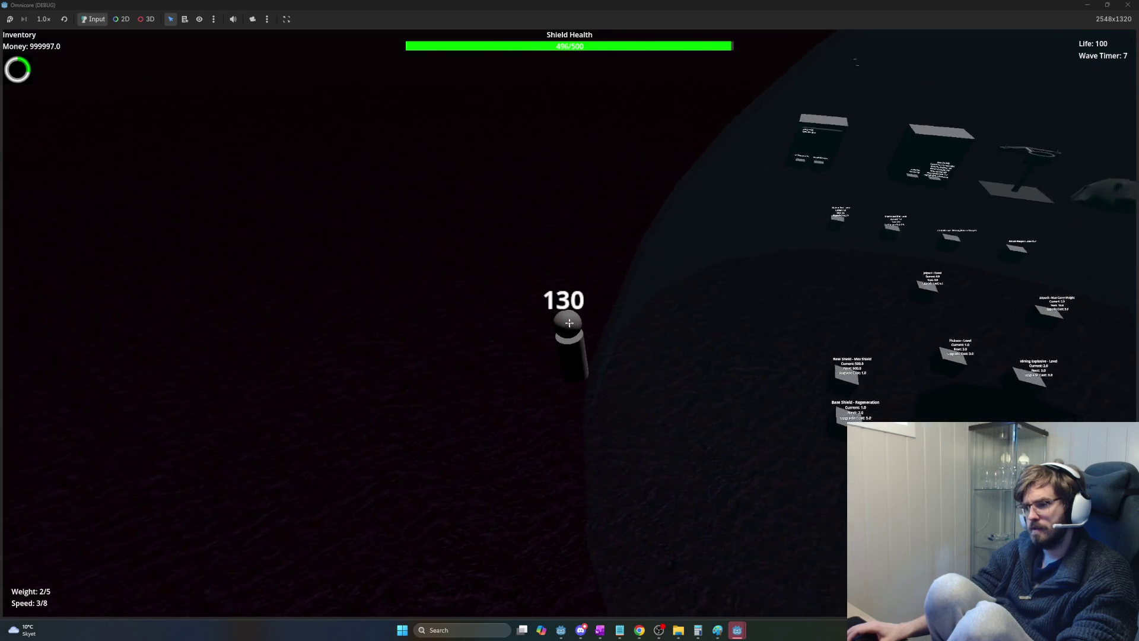
left_click(570, 323)
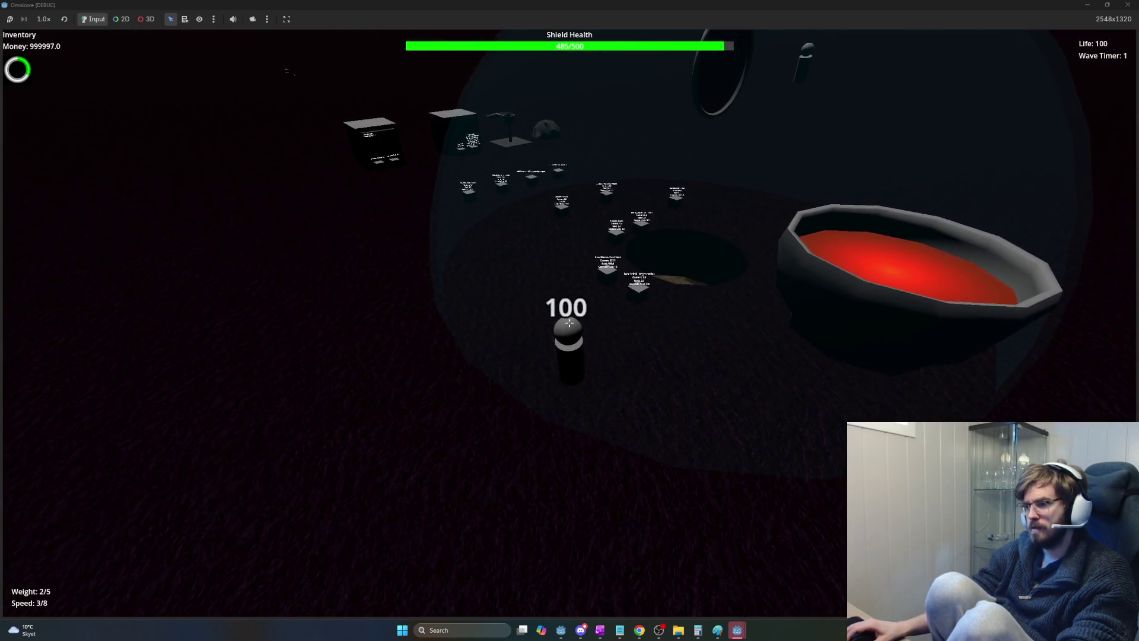
left_click(569, 323)
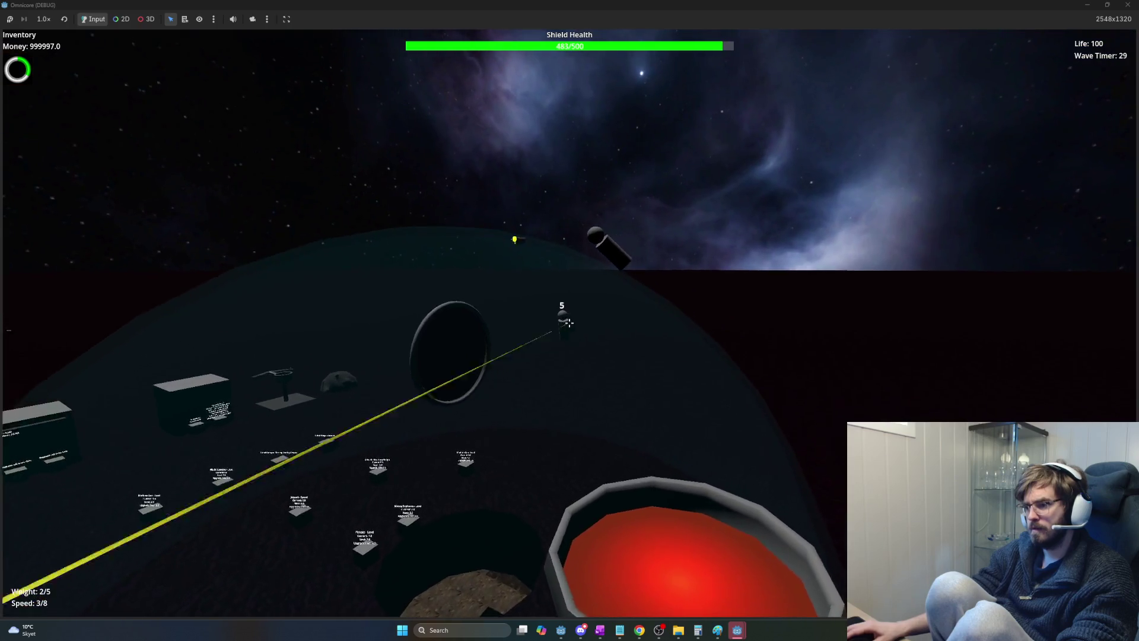
left_click(569, 323)
left_click(569, 323)
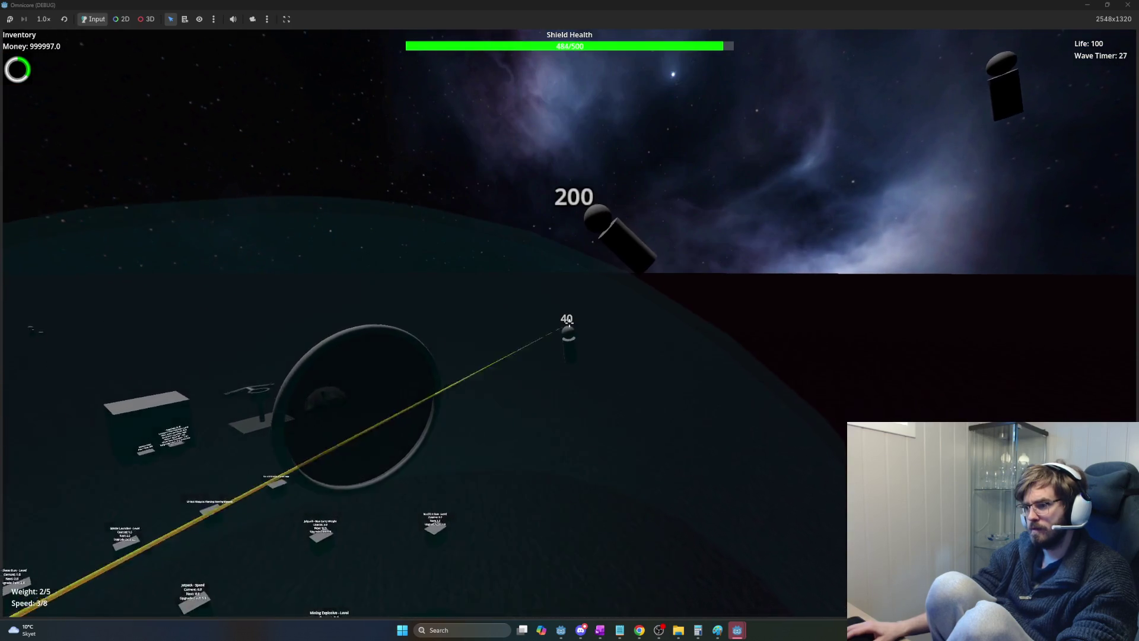
left_click(570, 322)
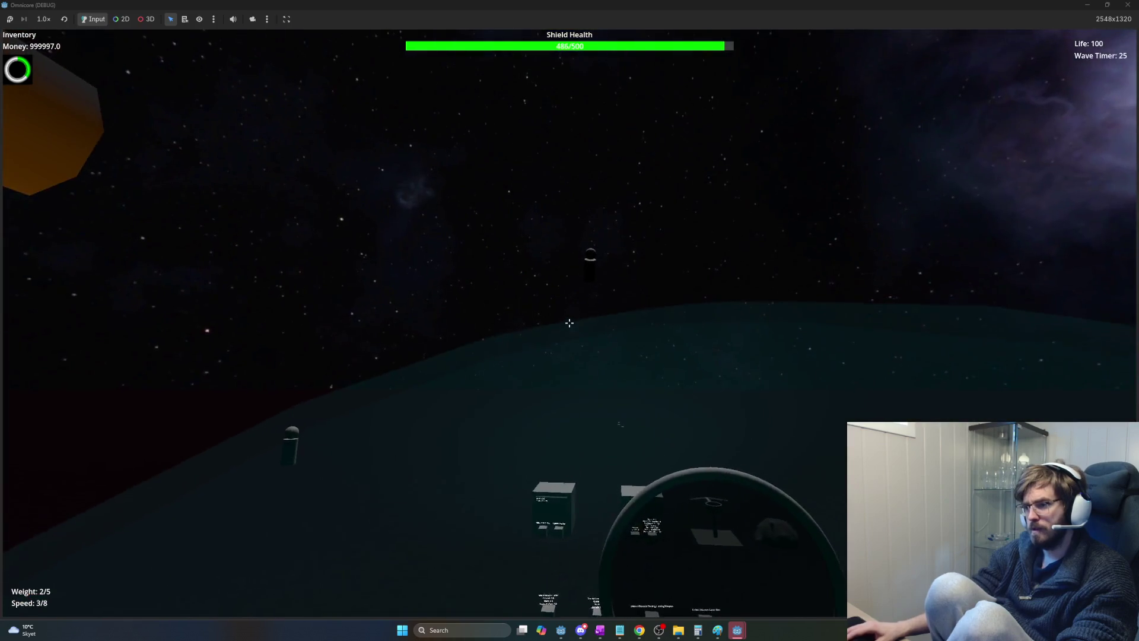
key("F8")
Open enemy.gd by filtering the scripts list for 'enemy', then switch to the enemy_basic_01 scene's Health script.
key("Down")
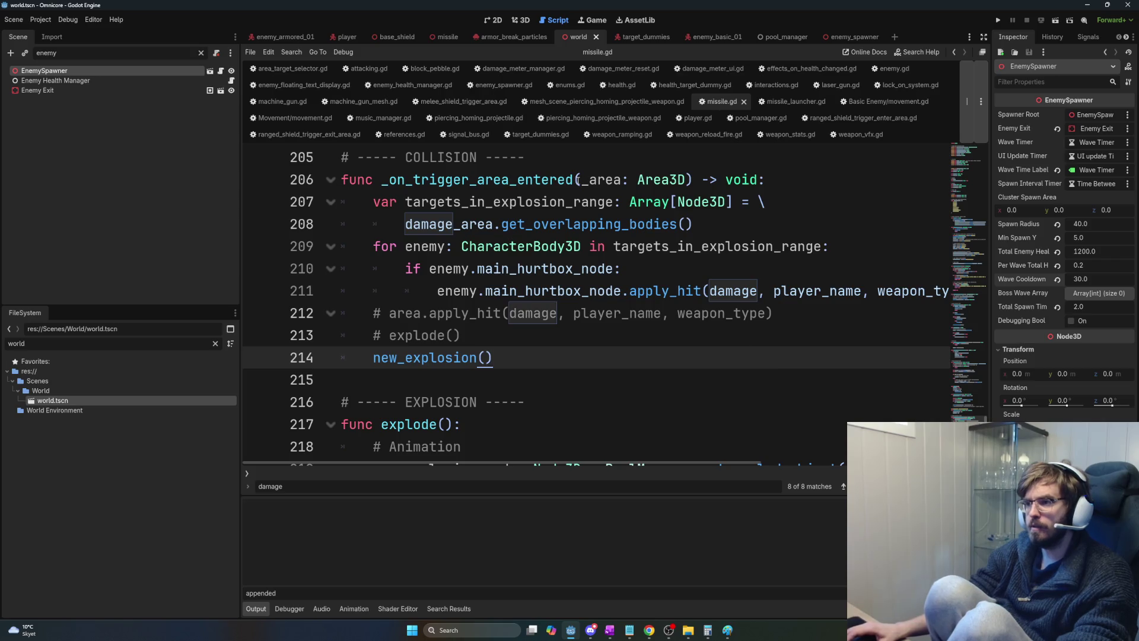
left_click(575, 272)
key("ctrl+backslash")
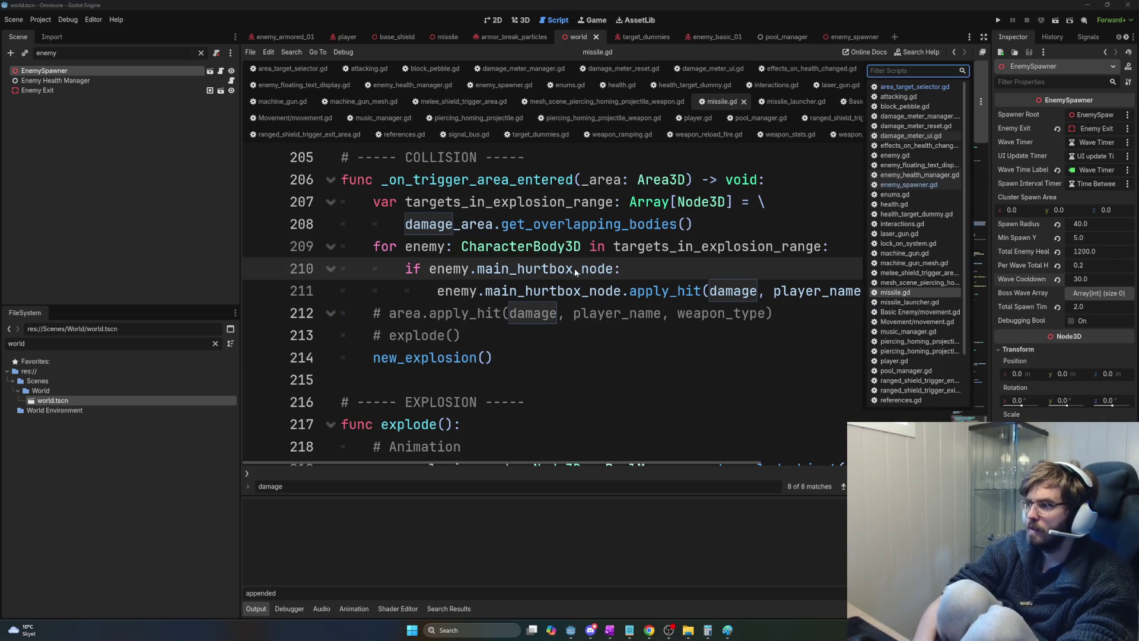
type("enemy")
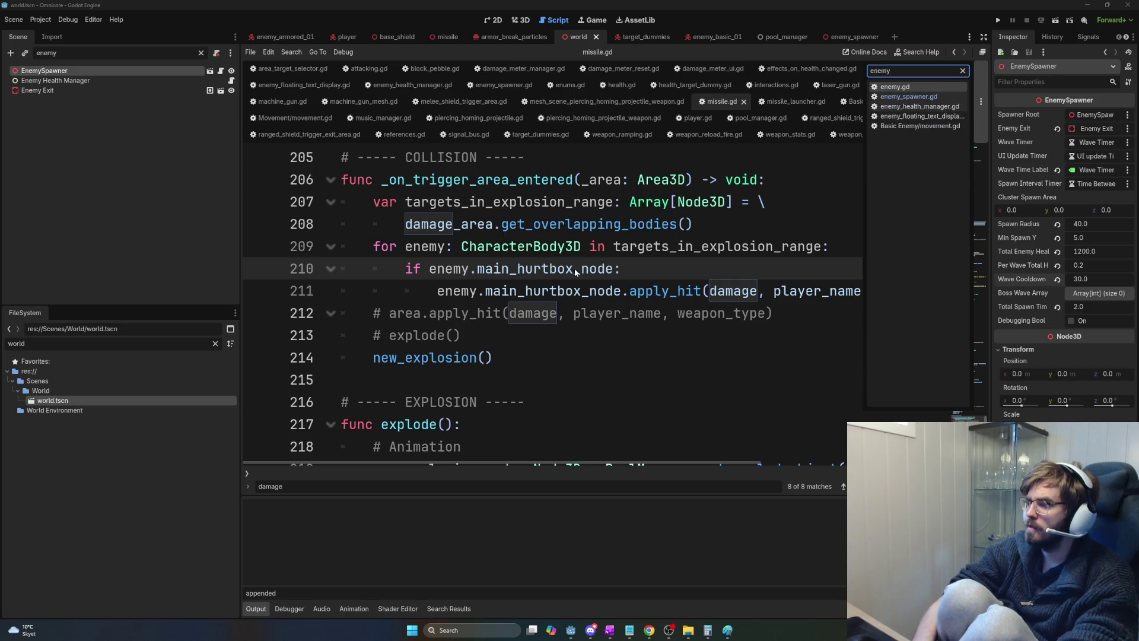
key("Return")
key("ctrl+backslash")
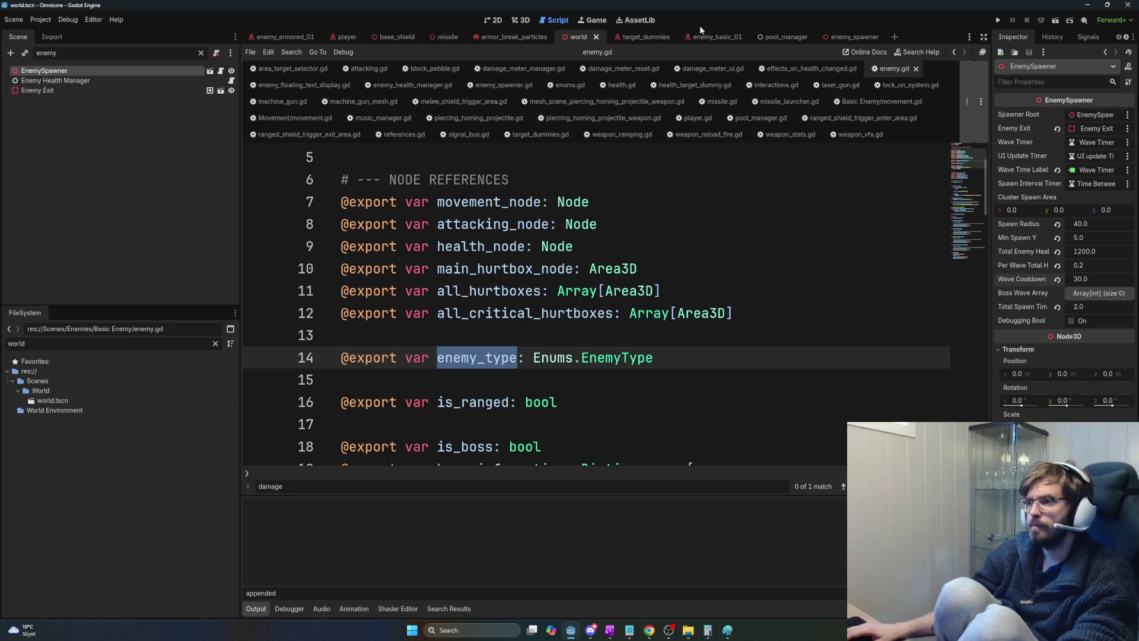
left_click(726, 38)
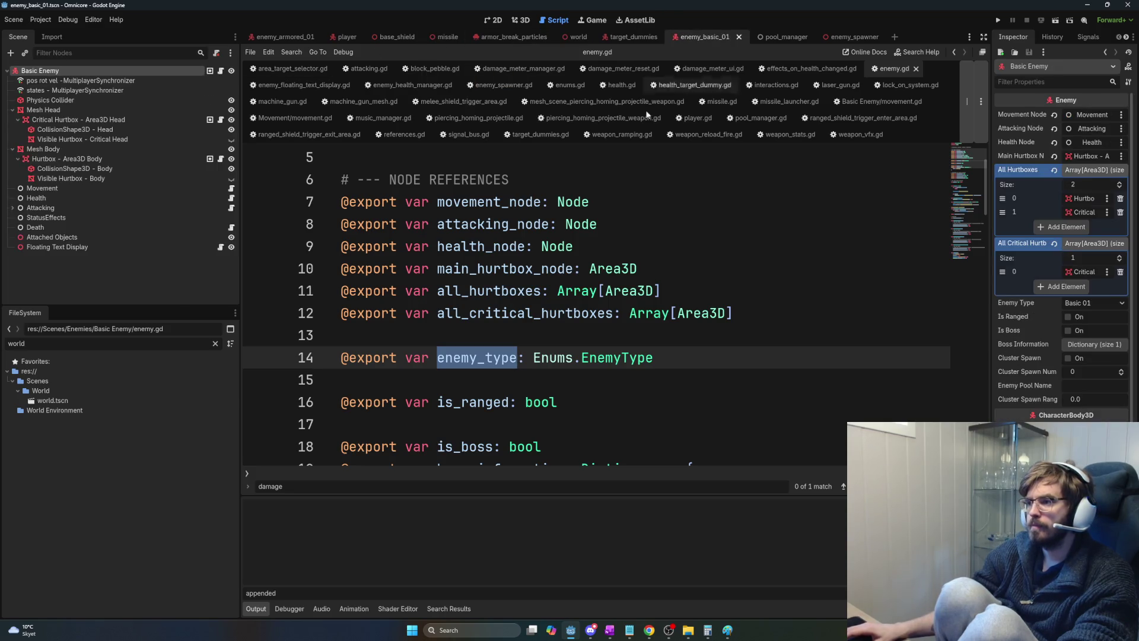
left_click(231, 198)
Look through health.gd's health code and pick out the get_enemy_health call.
scroll(745, 360, "down", 3)
scroll(745, 359, "up", 4)
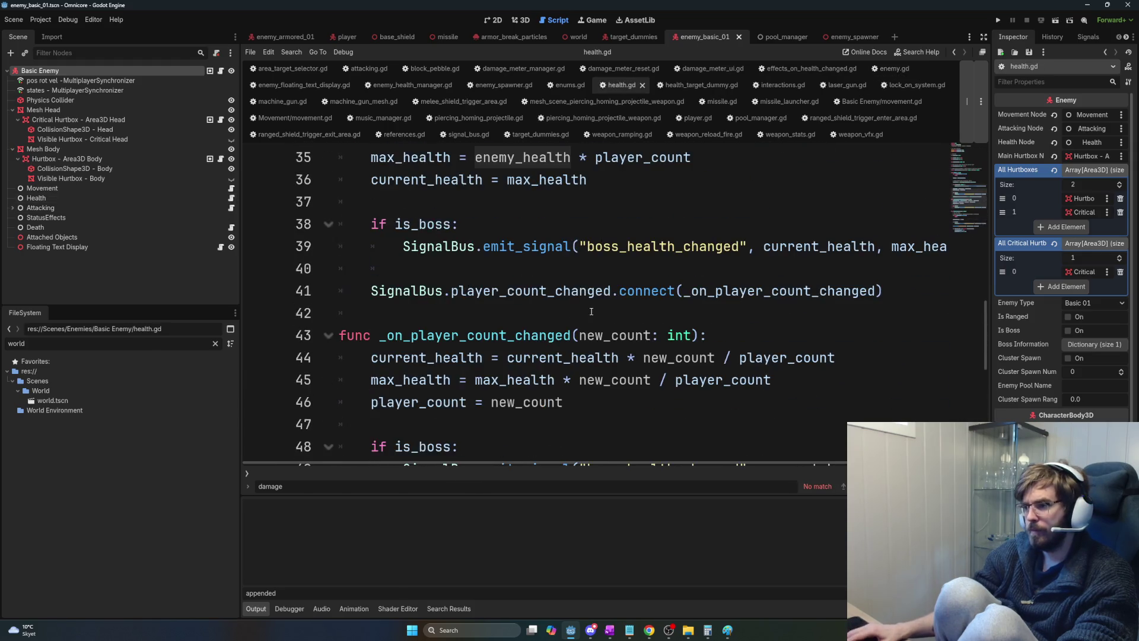
scroll(745, 360, "up", 3)
scroll(742, 374, "down", 2)
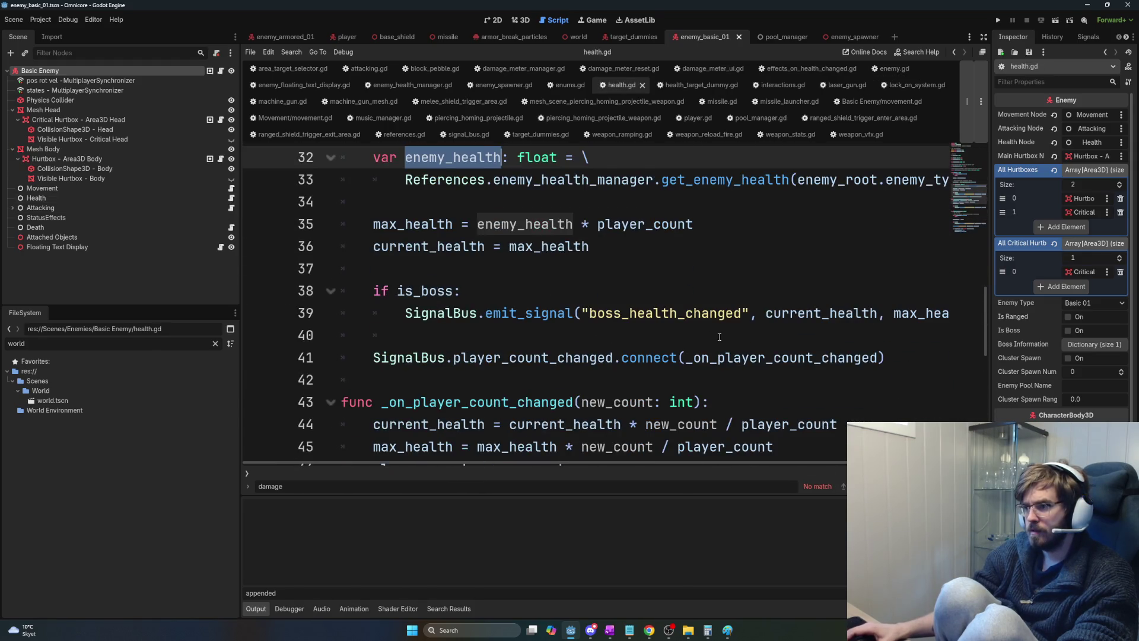
scroll(720, 340, "up", 1)
scroll(580, 336, "up", 1)
left_click_drag(517, 313, 978, 314)
double_click(735, 311)
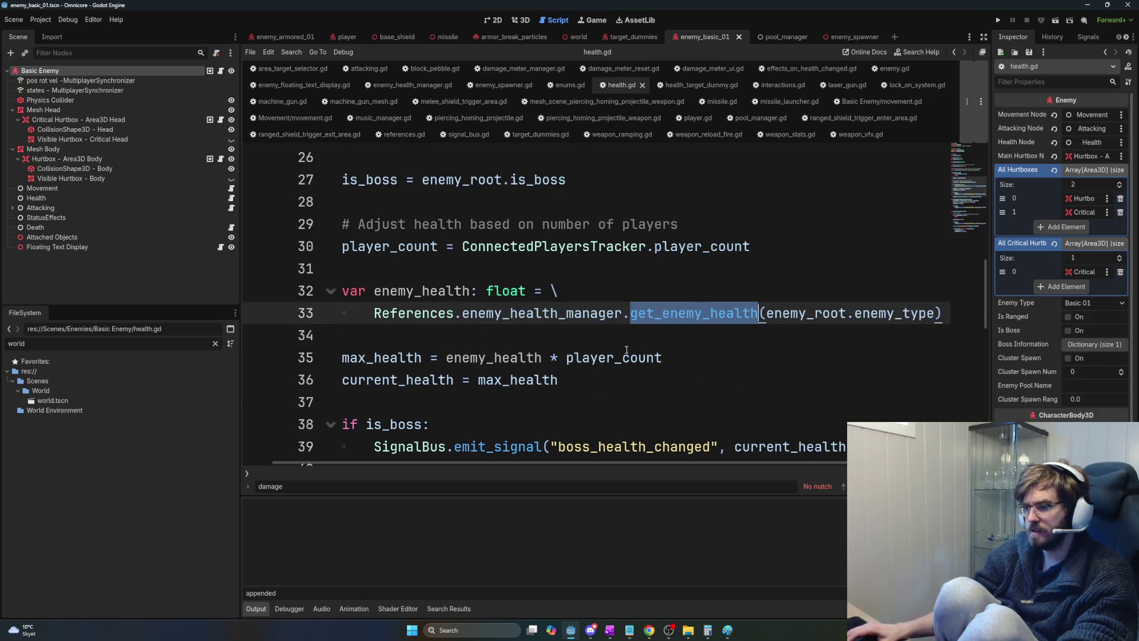
left_click_drag(379, 460, 604, 469)
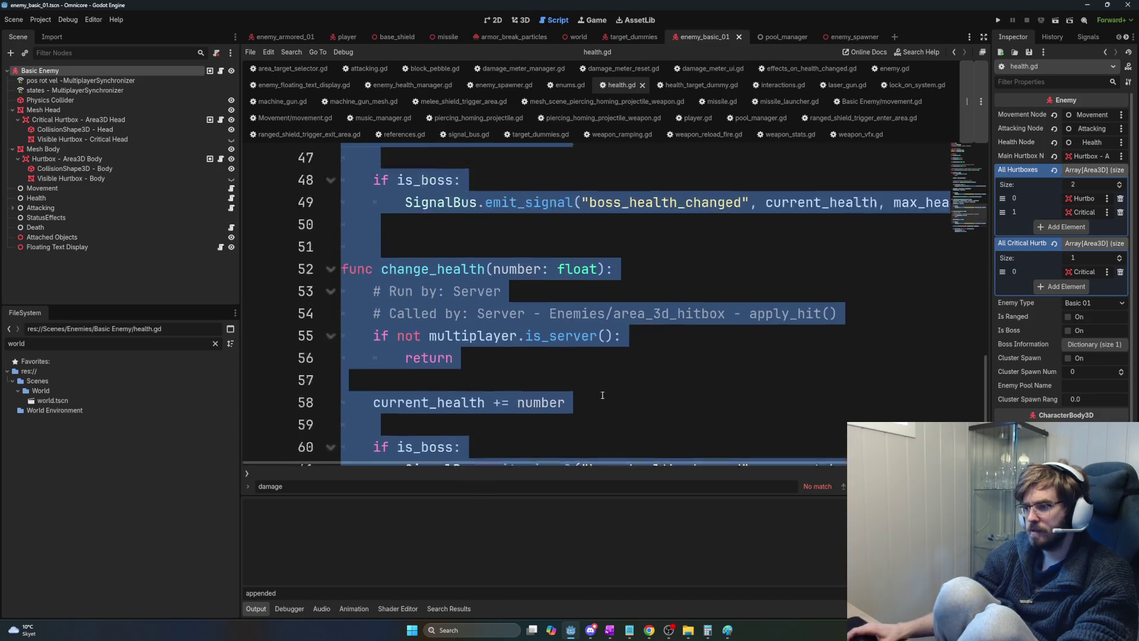
scroll(604, 397, "up", 5)
scroll(604, 397, "up", 2)
left_click(604, 379)
Jump to get_enemy_health's definition in enemy_health_manager.gd and examine the wave_number multiplier formula.
left_click(719, 317)
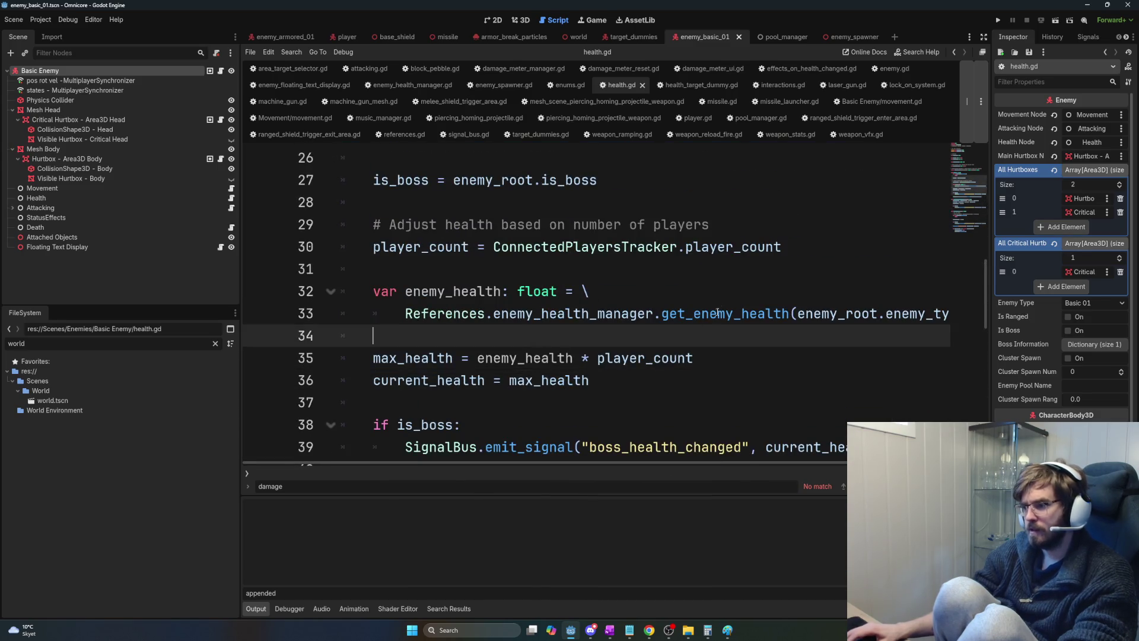
left_click(719, 315, "ctrl")
scroll(566, 347, "down", 1)
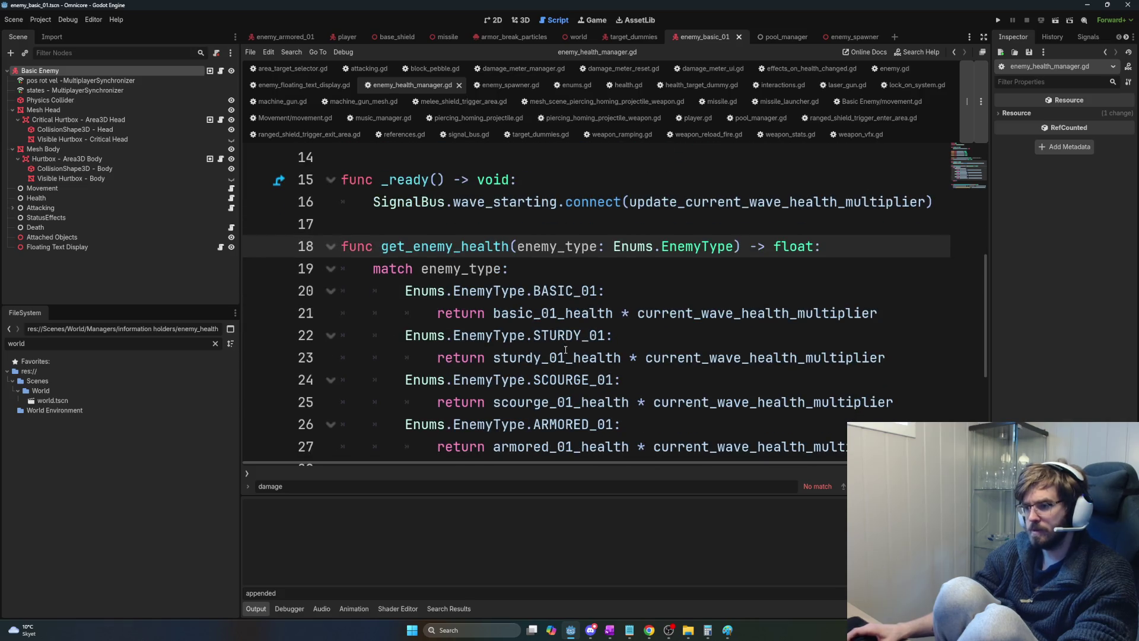
scroll(576, 350, "down", 3)
left_click_drag(670, 358, 887, 363)
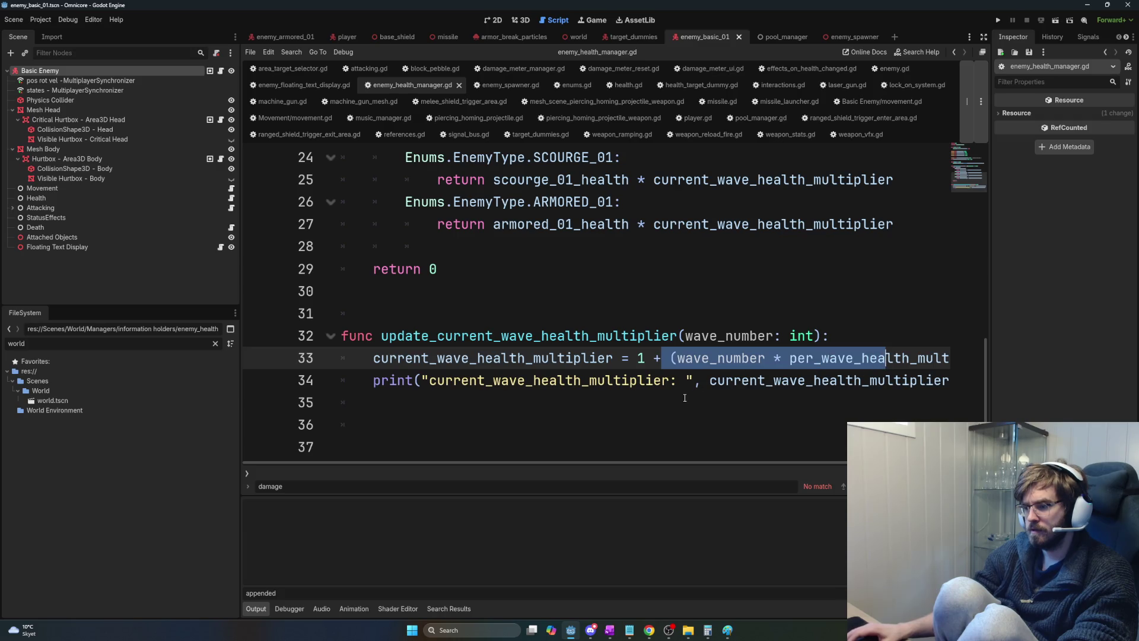
left_click(751, 449)
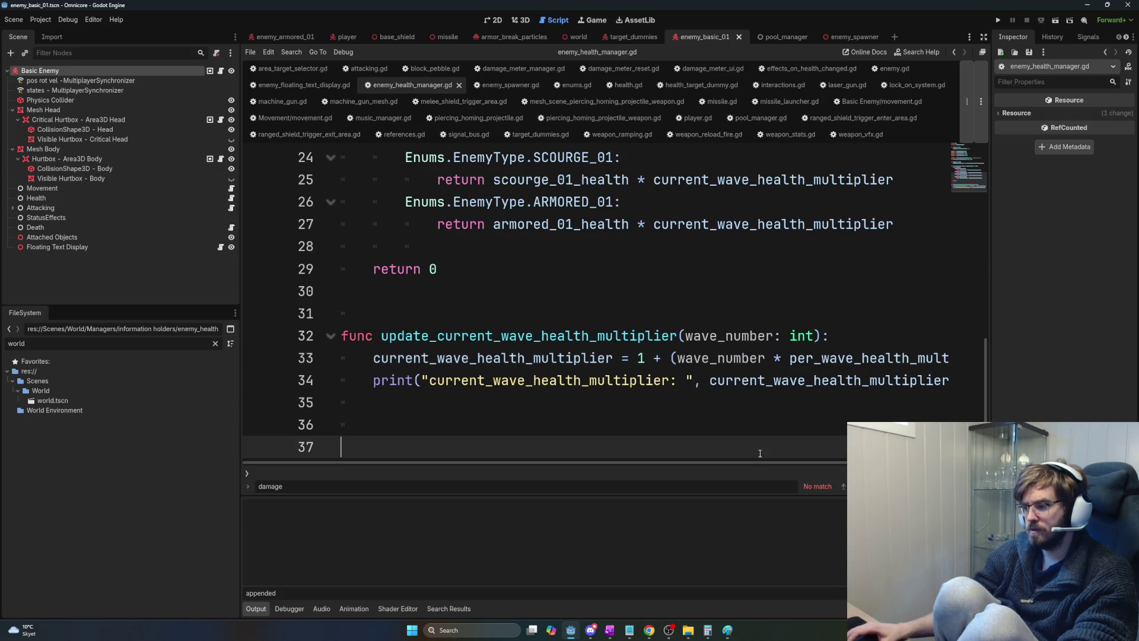
scroll(734, 461, "right", 2)
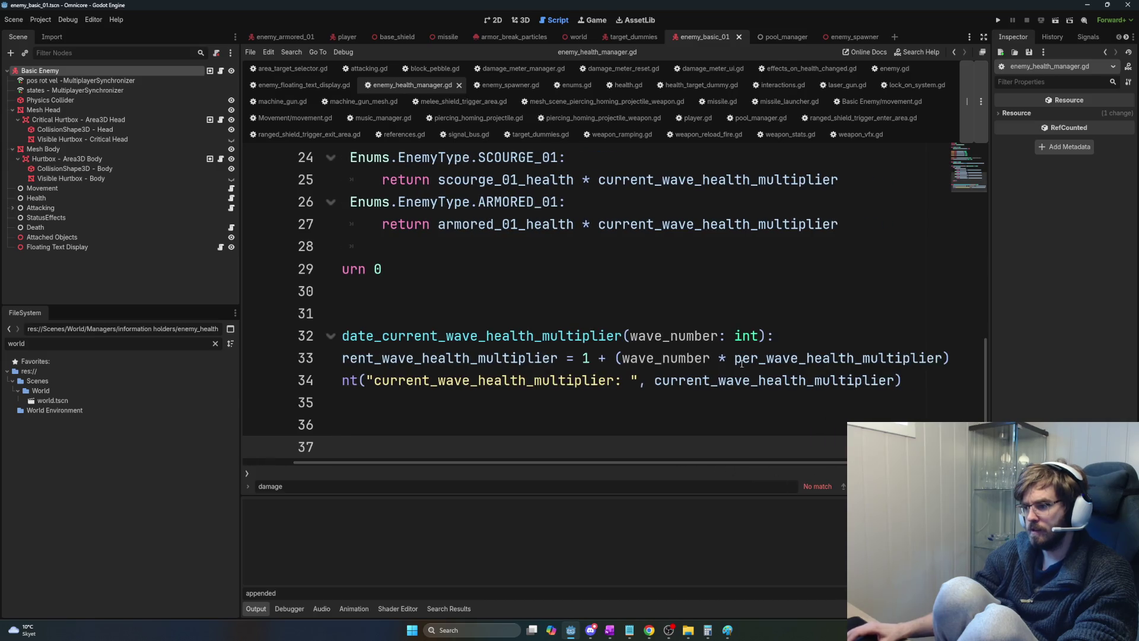
Select wave_number, then add and remove a trial line under the function header.
double_click(679, 356)
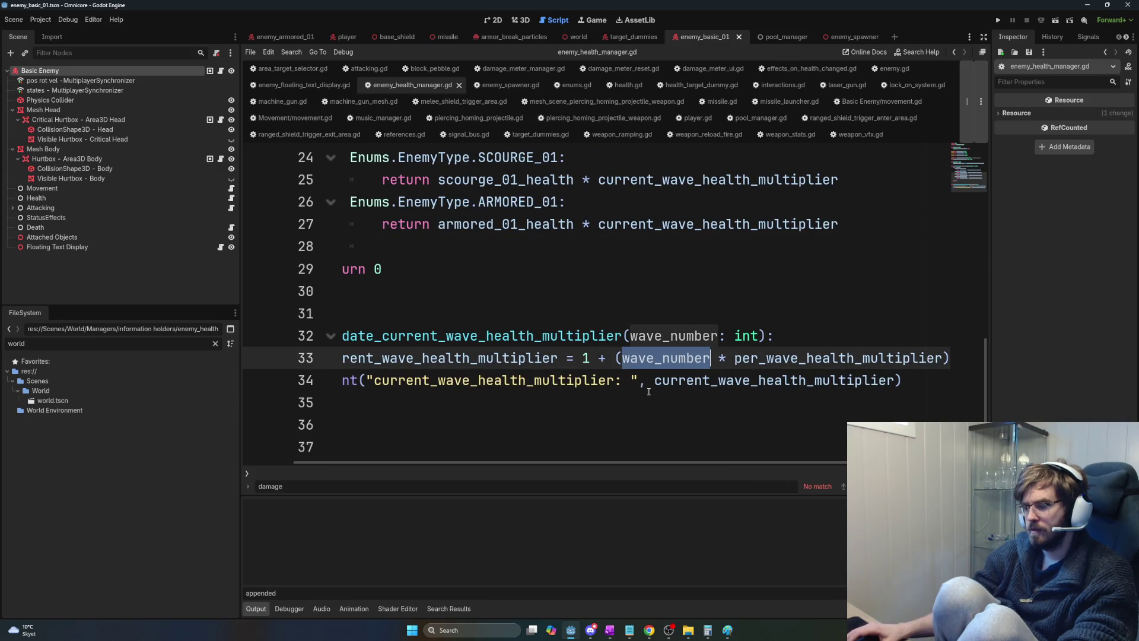
left_click(844, 335)
key("Return")
type("wave")
key("BackSpace")
key("BackSpace")
key("BackSpace")
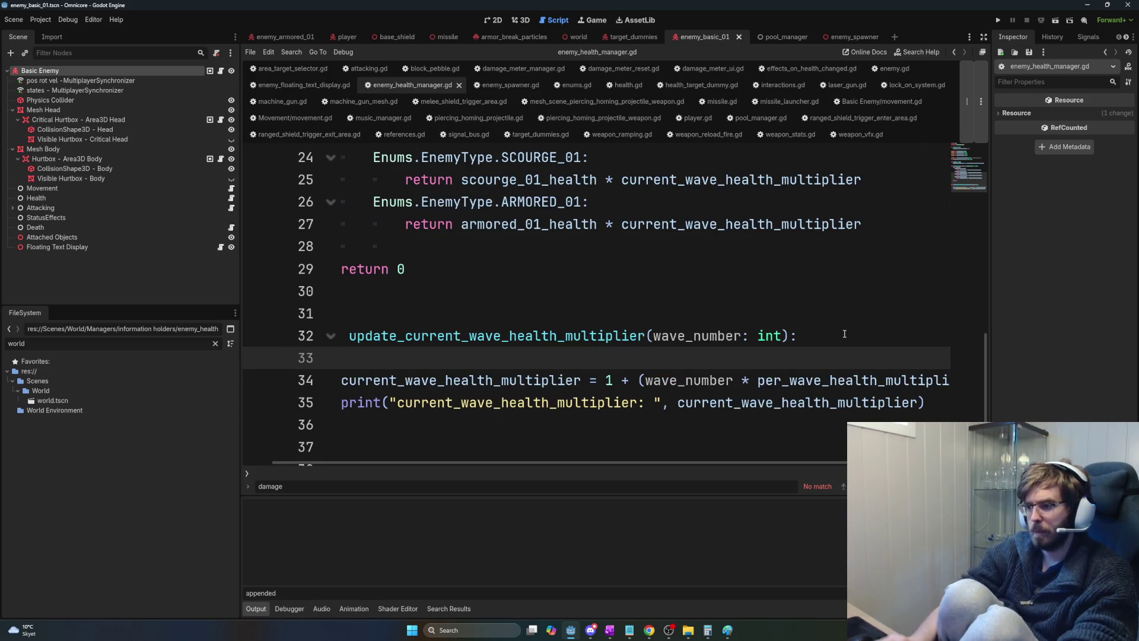
key("BackSpace")
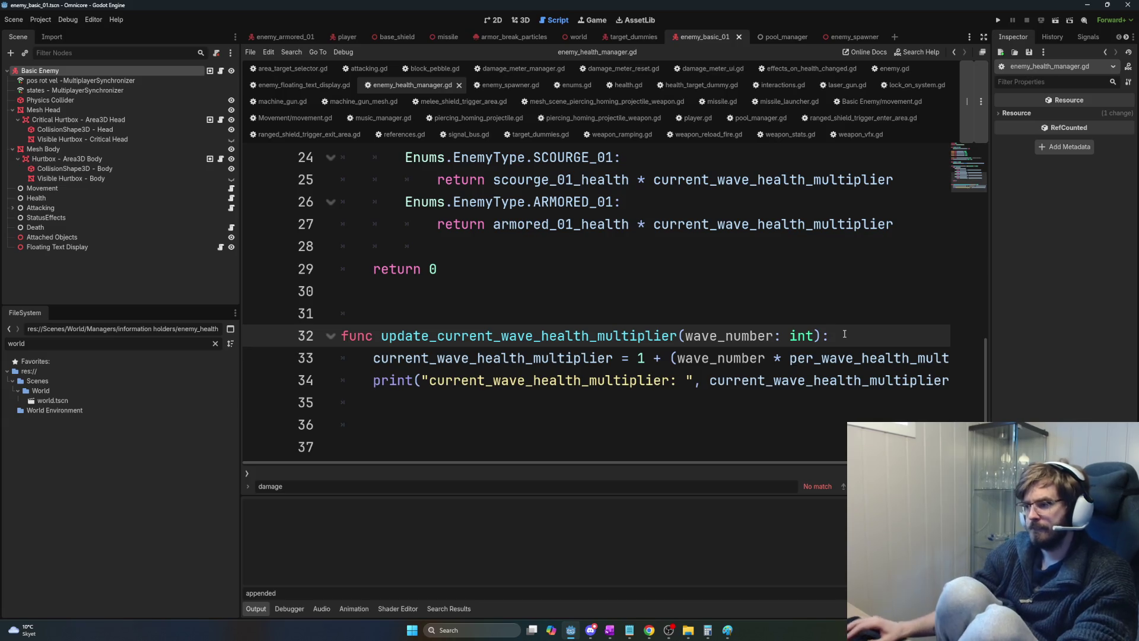
Wrap wave_number in the multiplier formula as (wave_number - 1).
left_click(705, 354)
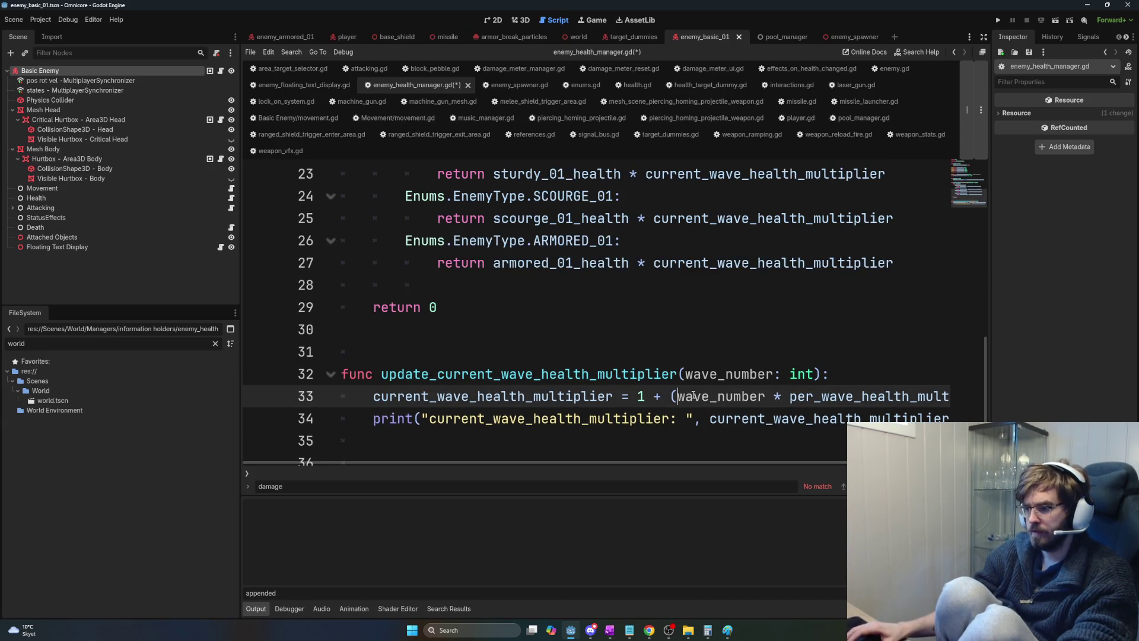
type("(")
key("Right")
key("Right")
key("Right")
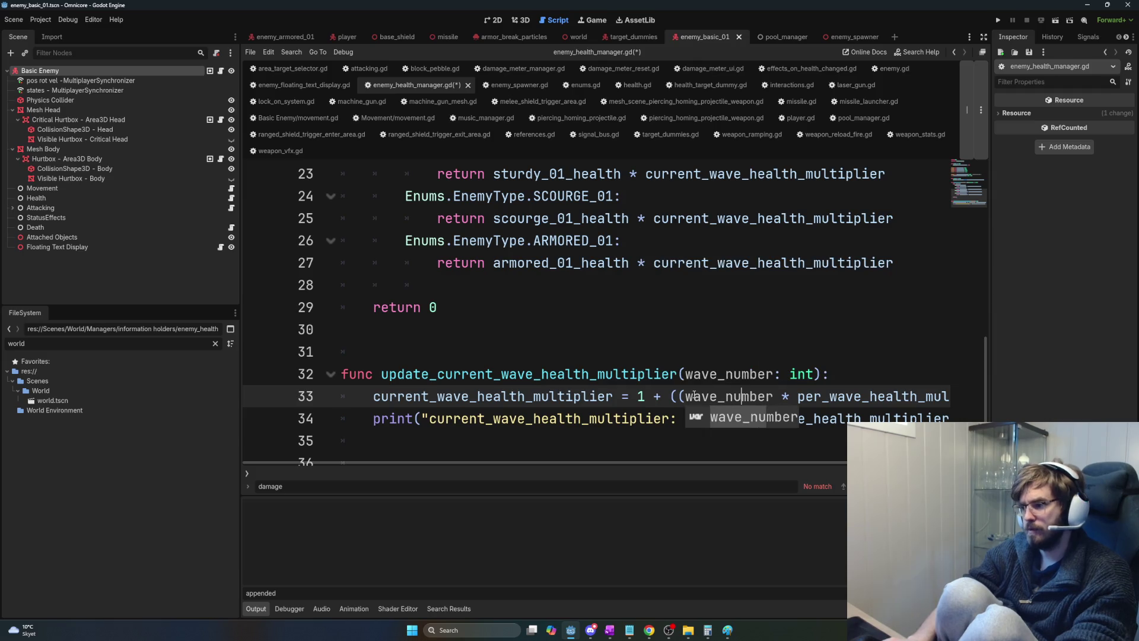
key("Right")
key("Right")
key("Right")
type("- 1)")
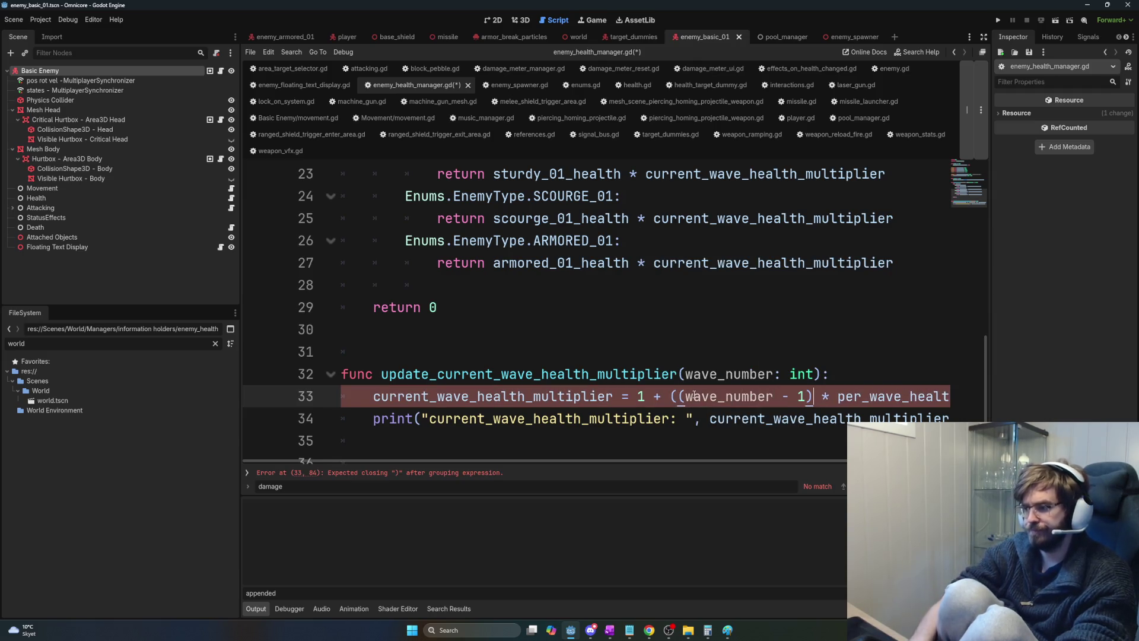
left_click(740, 410)
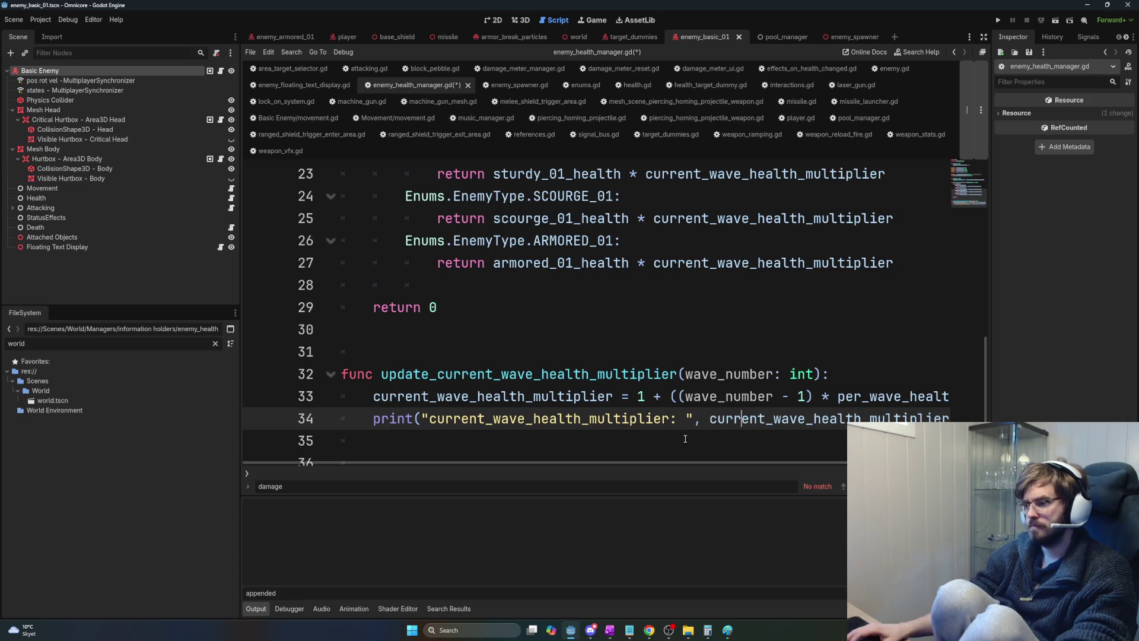
Break the multiplier assignment onto a second line with a backslash before '1 +'.
double_click(680, 396)
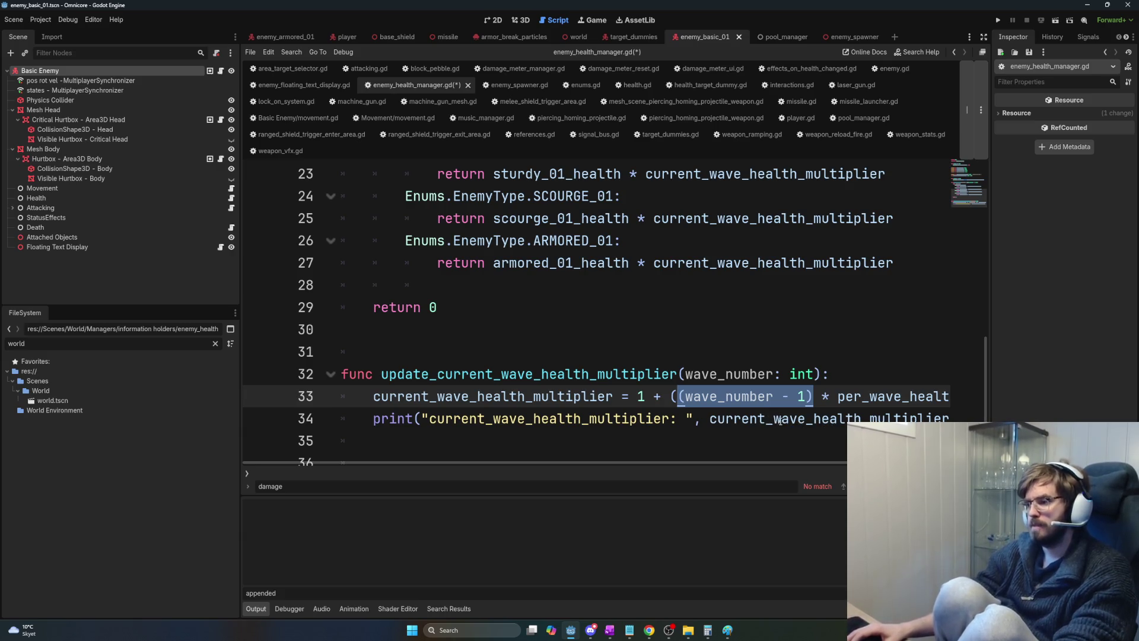
scroll(813, 457, "right", 3)
scroll(638, 446, "left", 3)
left_click(633, 396)
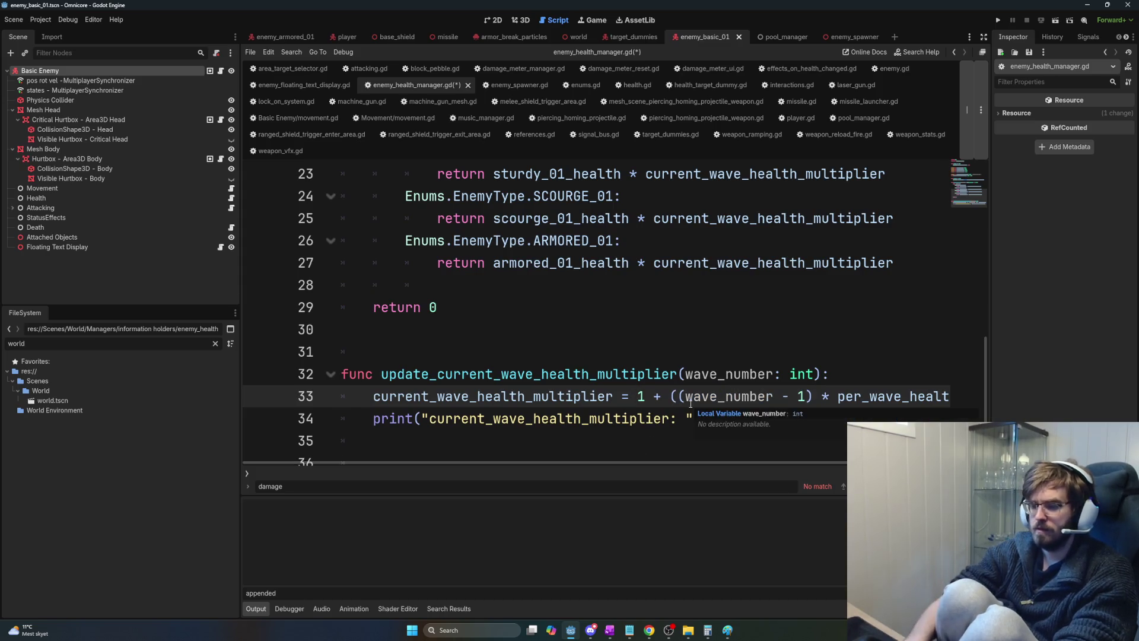
type("\\")
key("Return")
scroll(839, 429, "down", 1)
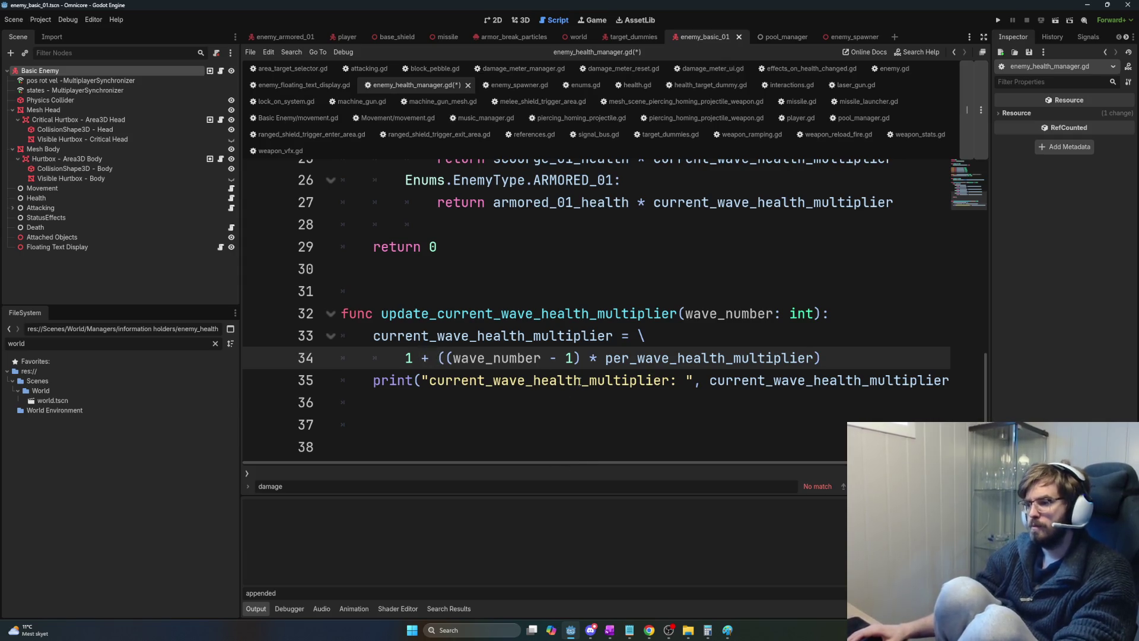
left_click(867, 341)
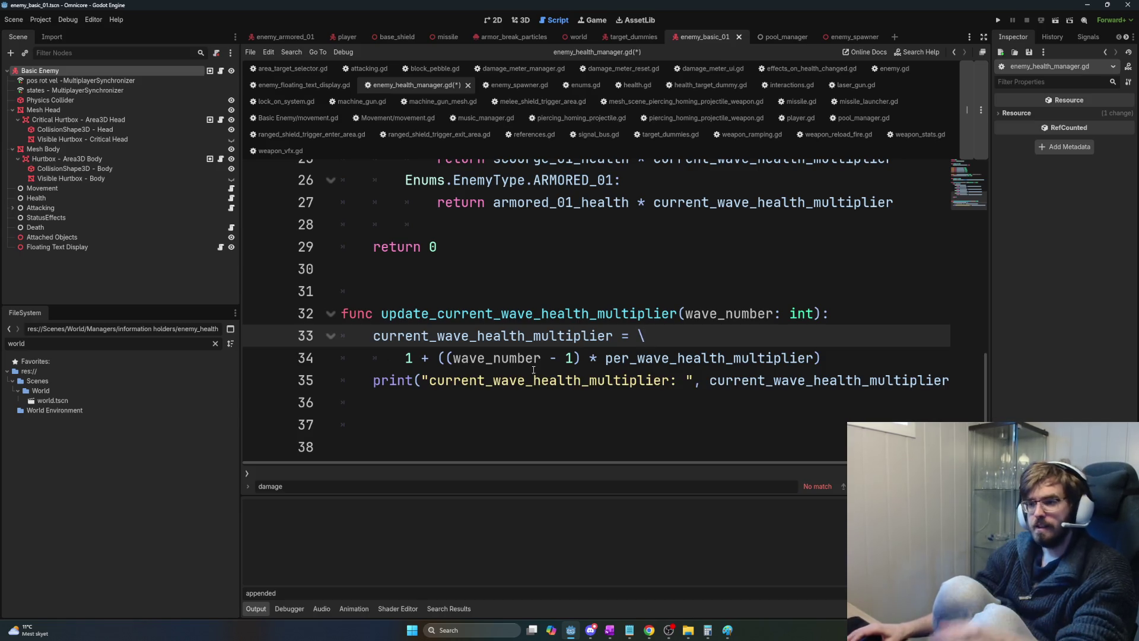
Save enemy_health_manager.gd and delete the extra blank line above the function.
left_click(509, 313)
left_click(531, 291)
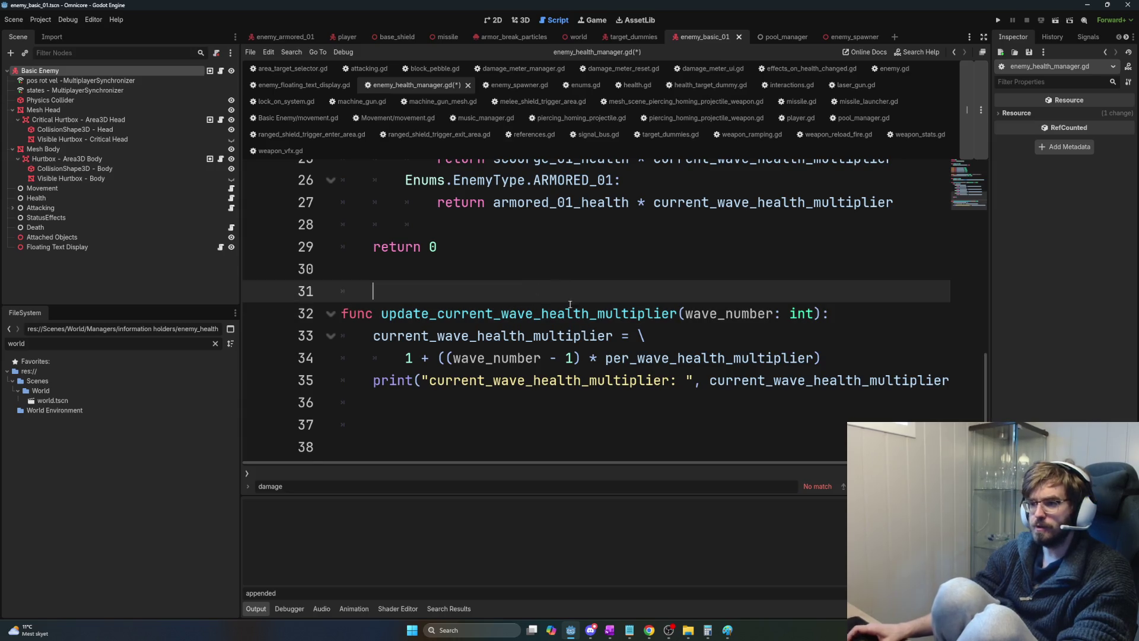
scroll(532, 291, "up", 1)
key("ctrl+s")
key("BackSpace")
key("BackSpace")
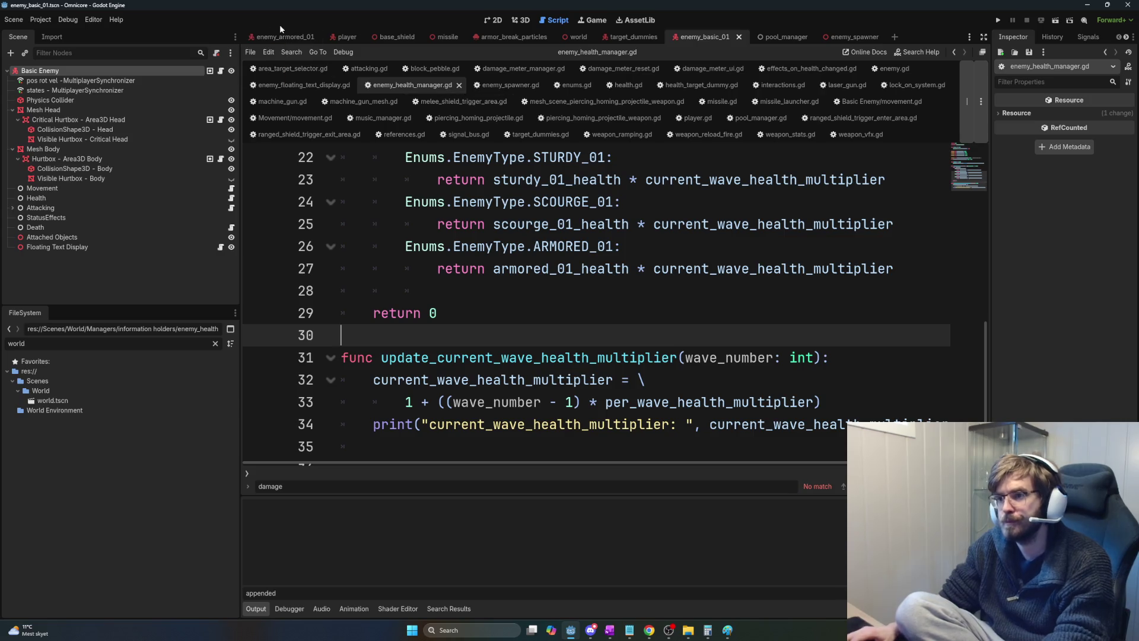
Trace where the multiplier update is connected and where armored_01_health is declared, then go back.
double_click(436, 357)
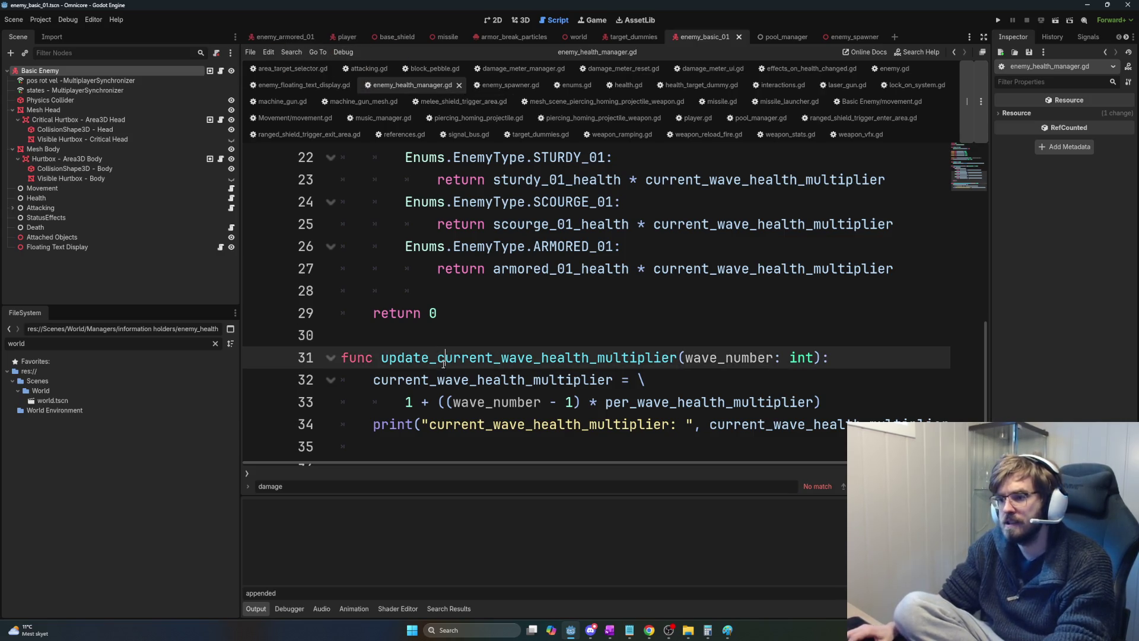
scroll(439, 357, "up", 2)
left_click(688, 159)
left_click(691, 159, "ctrl")
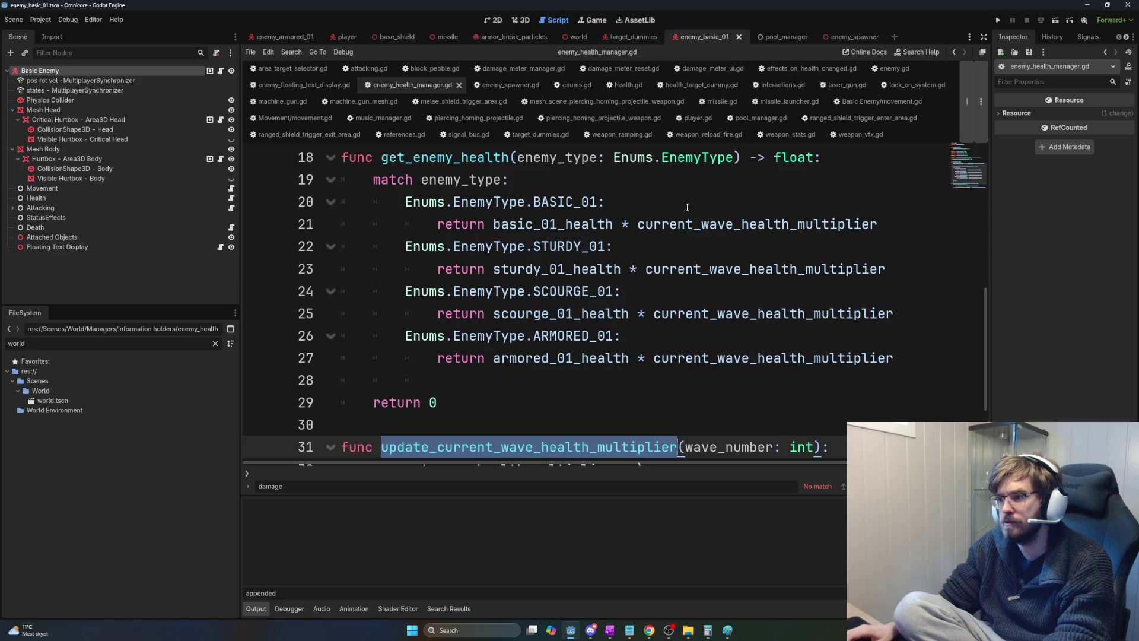
left_click(534, 358)
left_click(534, 357, "ctrl")
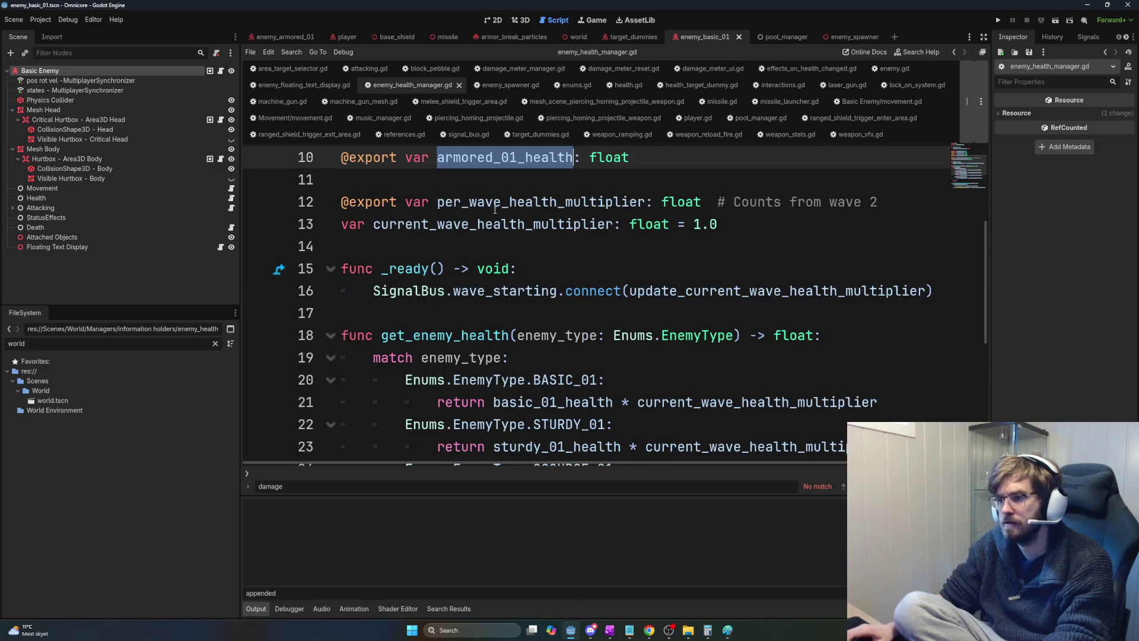
key("alt+Left")
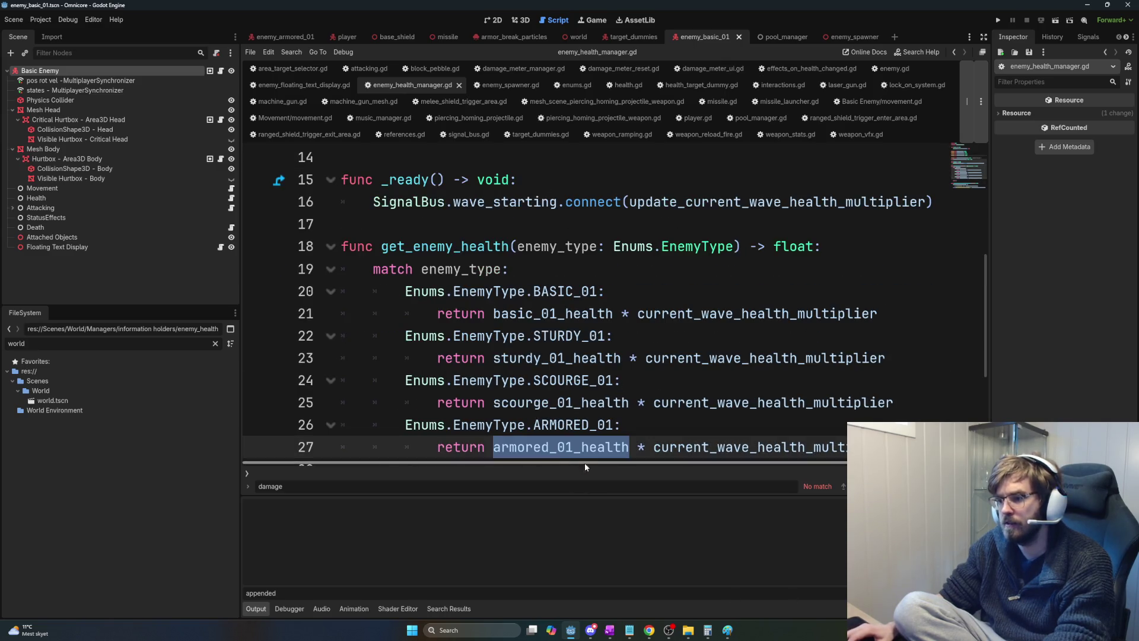
Check scourge_01_health's declaration and the enemy_type match, then bring OneNote's Task List forward.
left_click(560, 402)
left_click(560, 402, "ctrl")
scroll(551, 302, "up", 3)
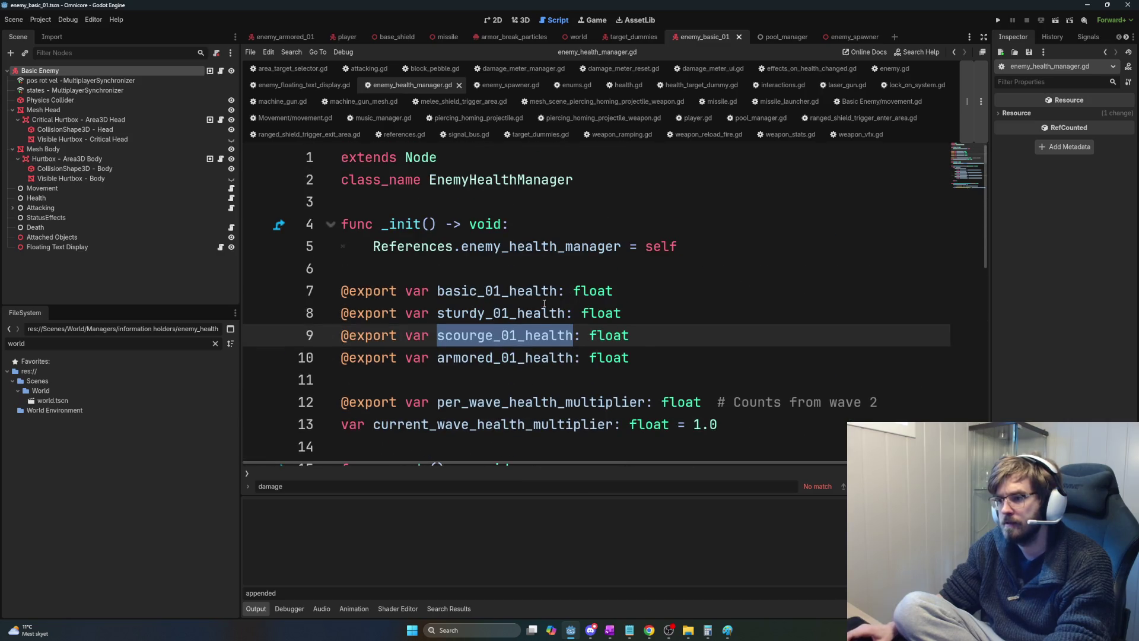
left_click(534, 358)
left_click(534, 358, "ctrl")
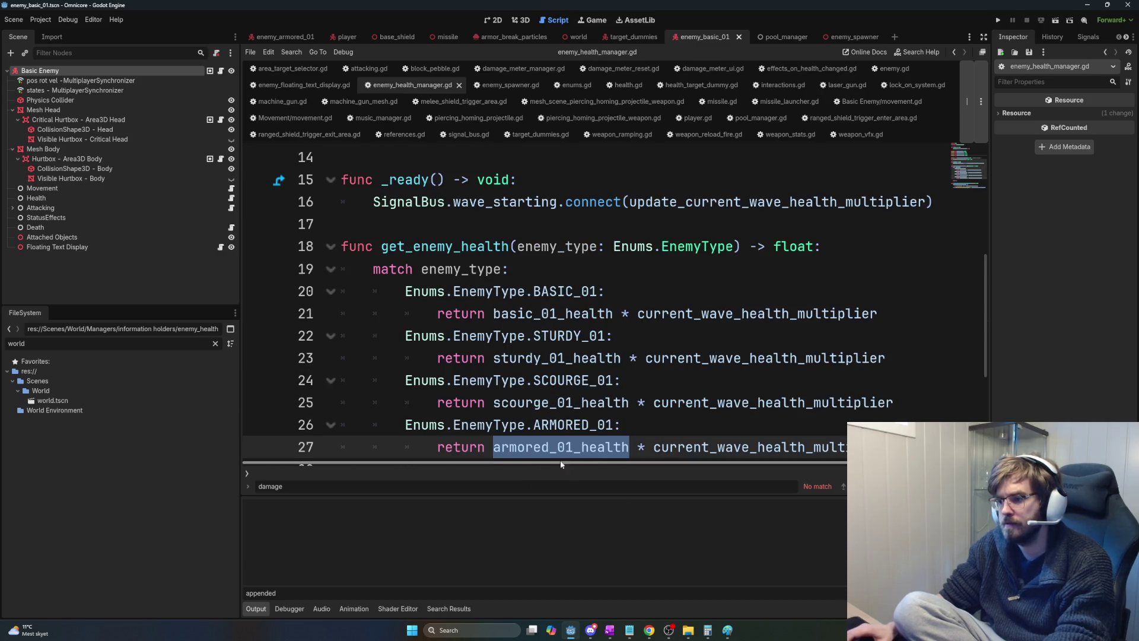
double_click(488, 261)
double_click(599, 244)
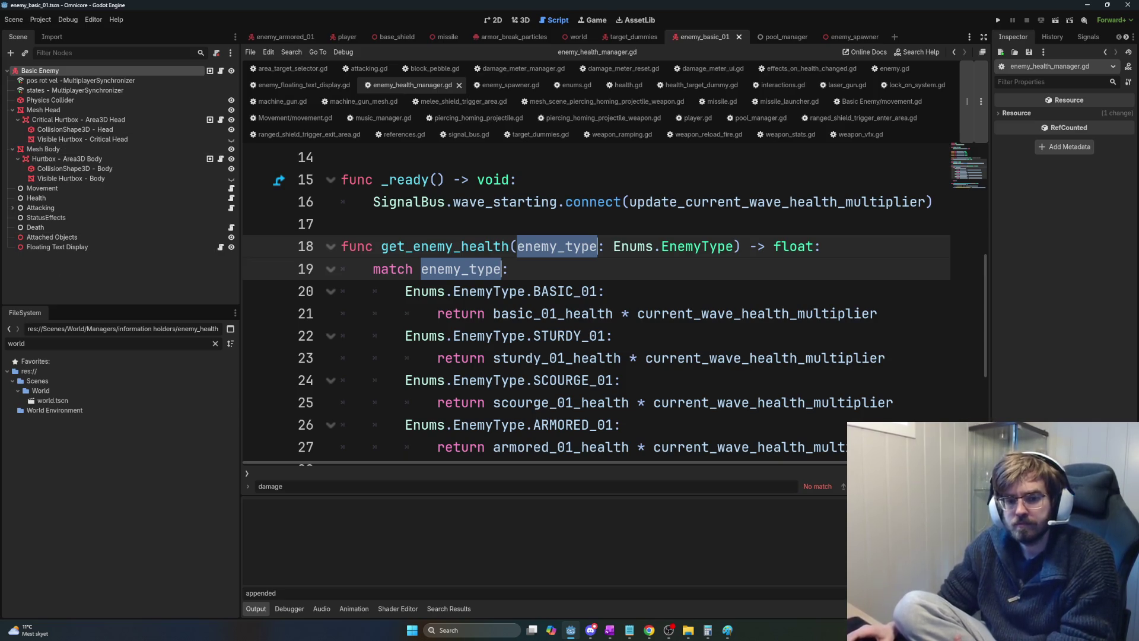
left_click(610, 631)
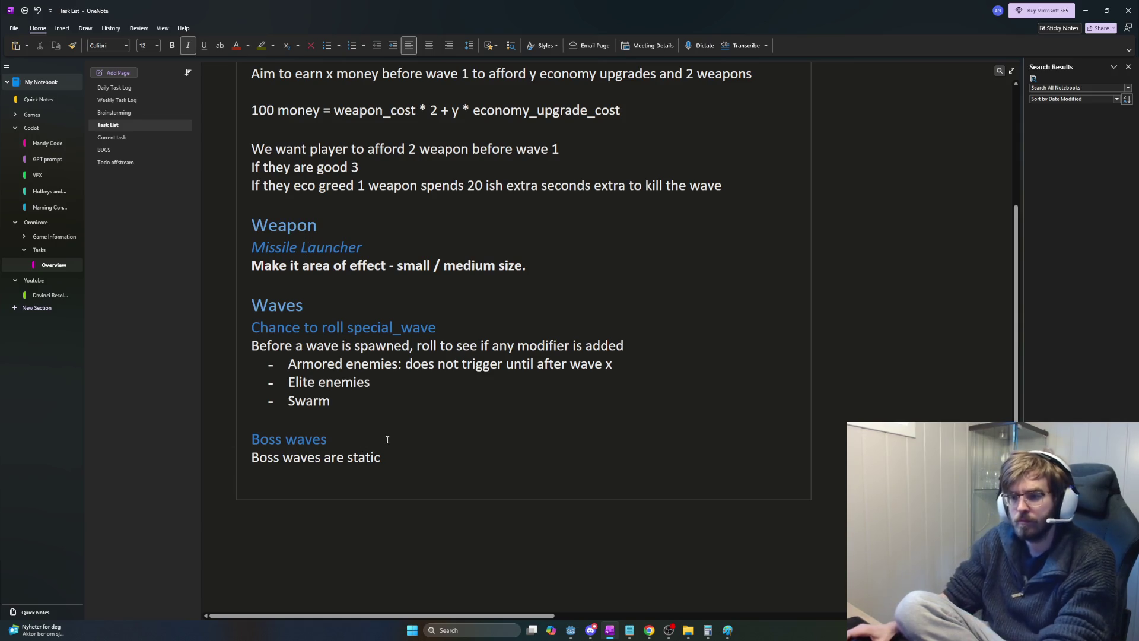
Flip to the Daily Task Log and Brainstorming pages, then return to Godot with Alt+Tab.
key("ctrl+Page_Up")
key("ctrl+Page_Up")
key("ctrl+Page_Up")
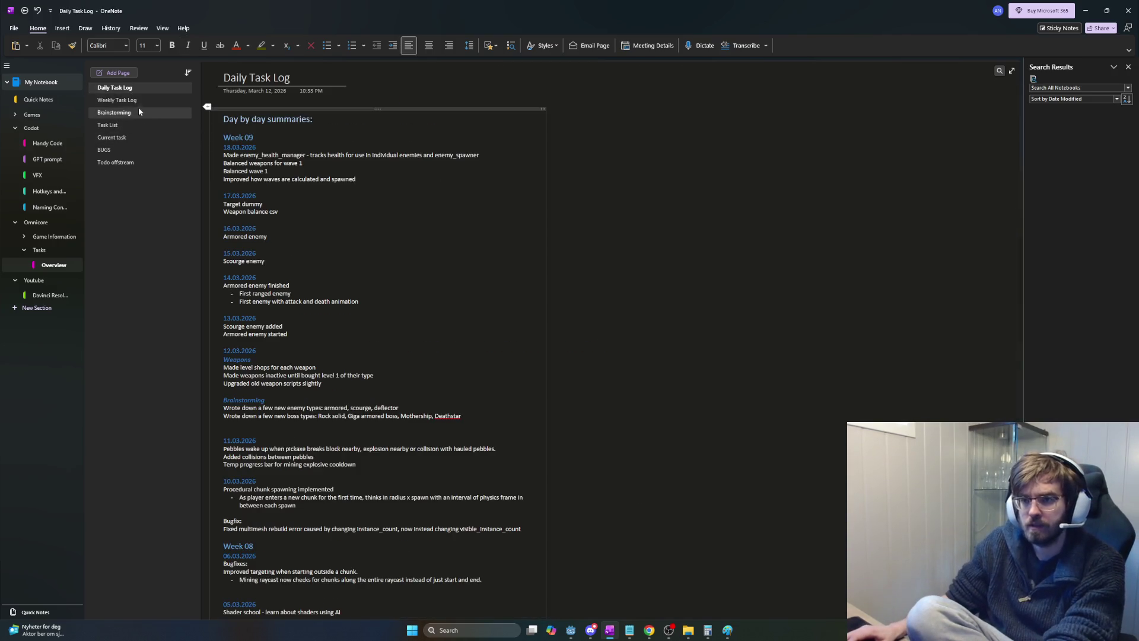
left_click(129, 113)
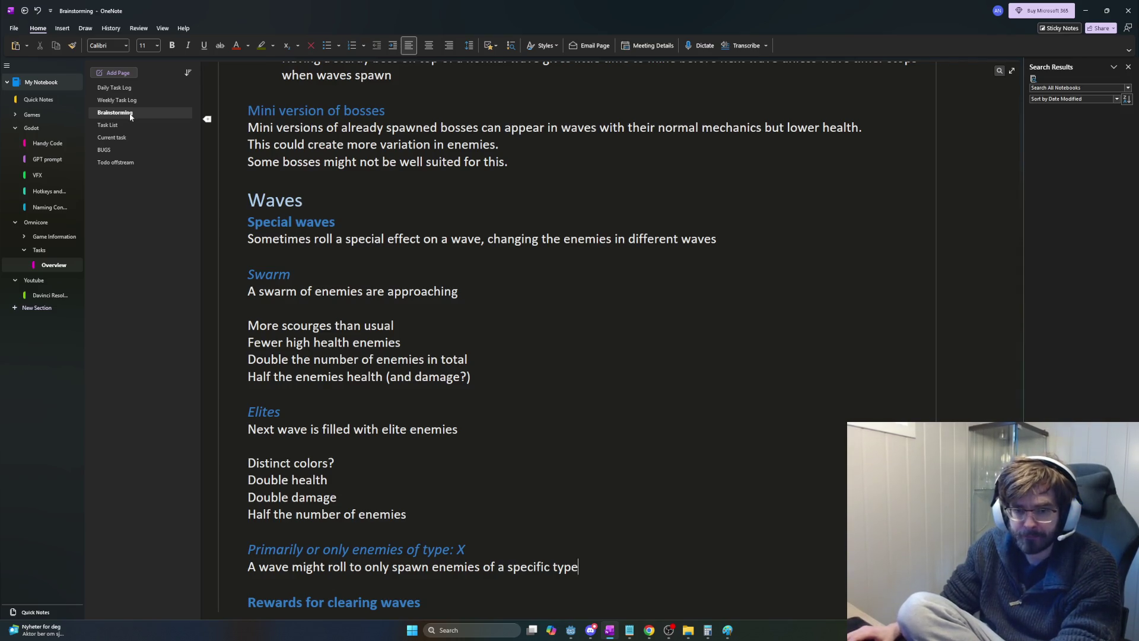
key("alt+Tab")
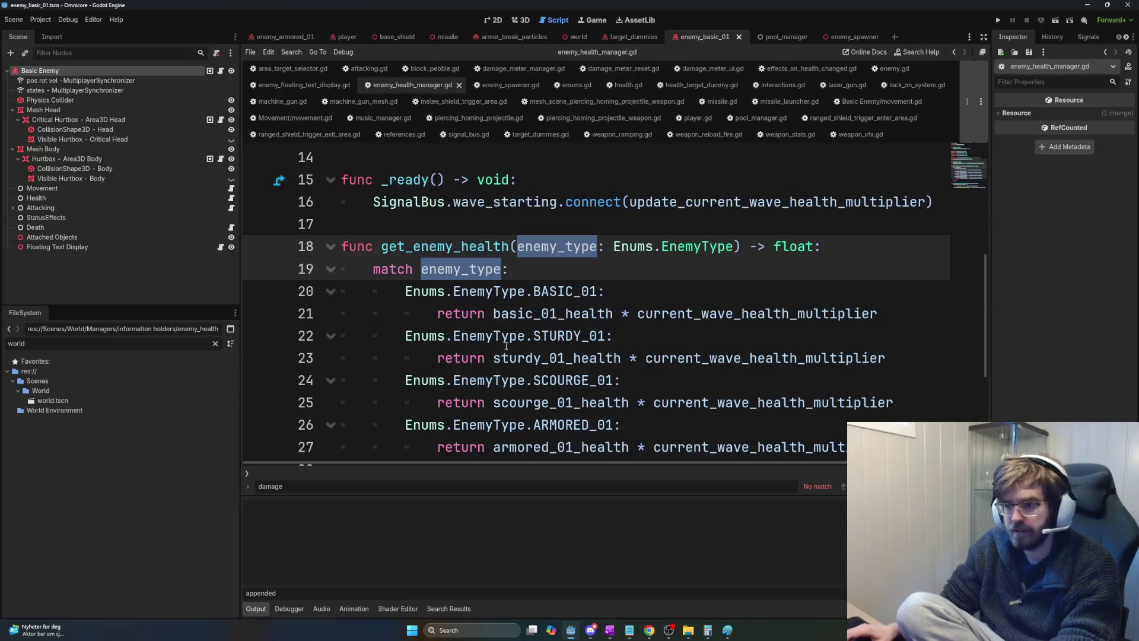
Search the script for basic_01_health and open find-and-replace.
key("ctrl+f")
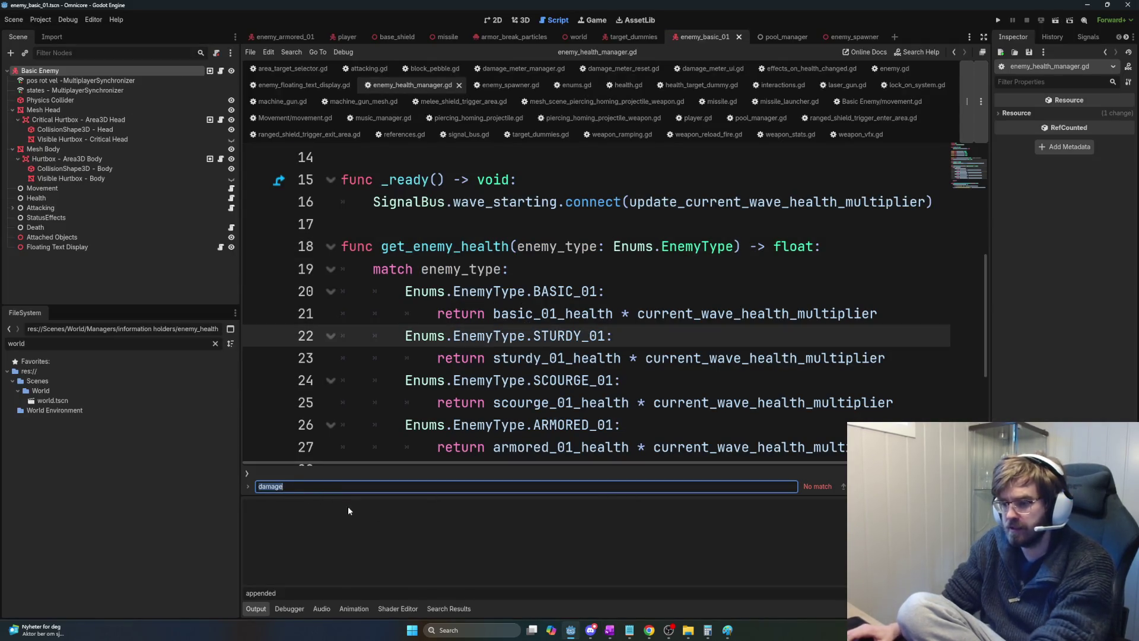
double_click(552, 313)
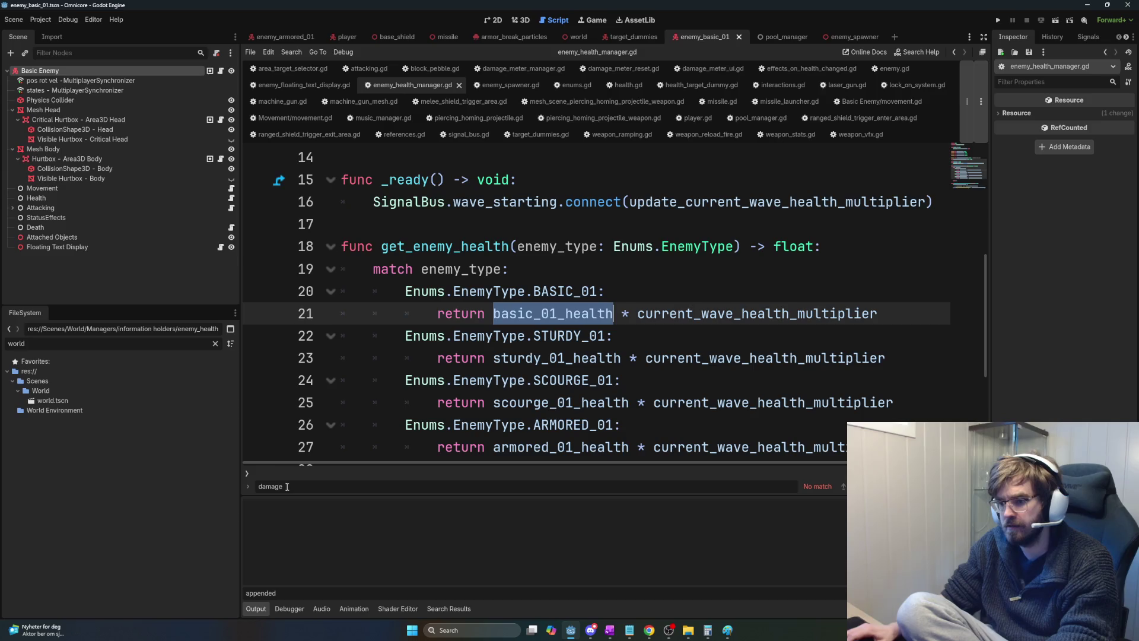
key("ctrl+f")
key("ctrl+r")
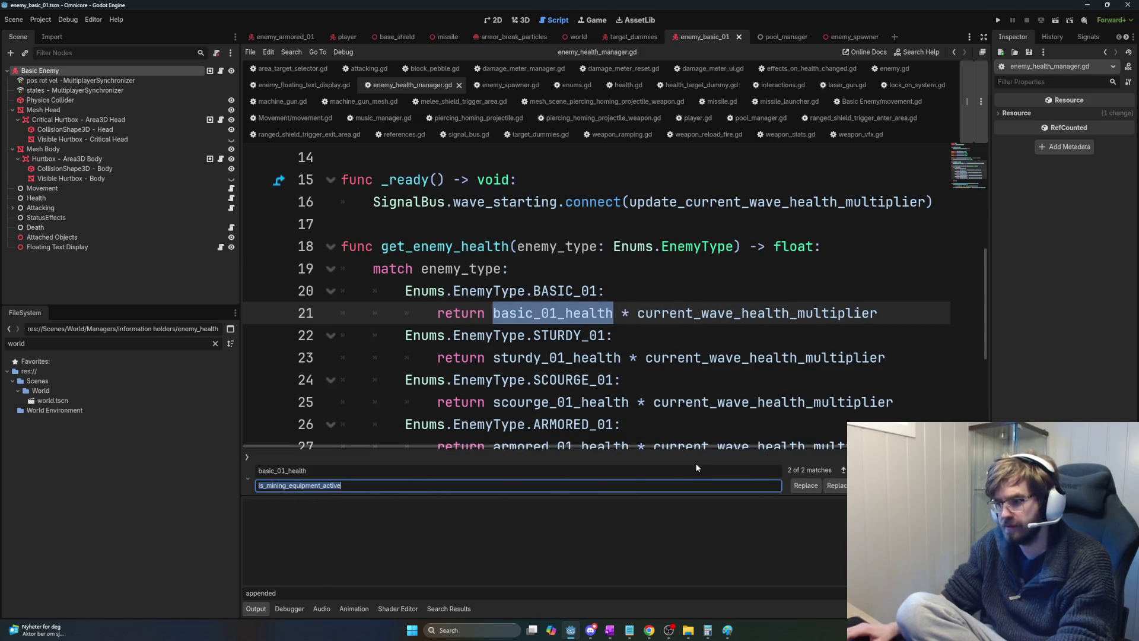
left_click(344, 494)
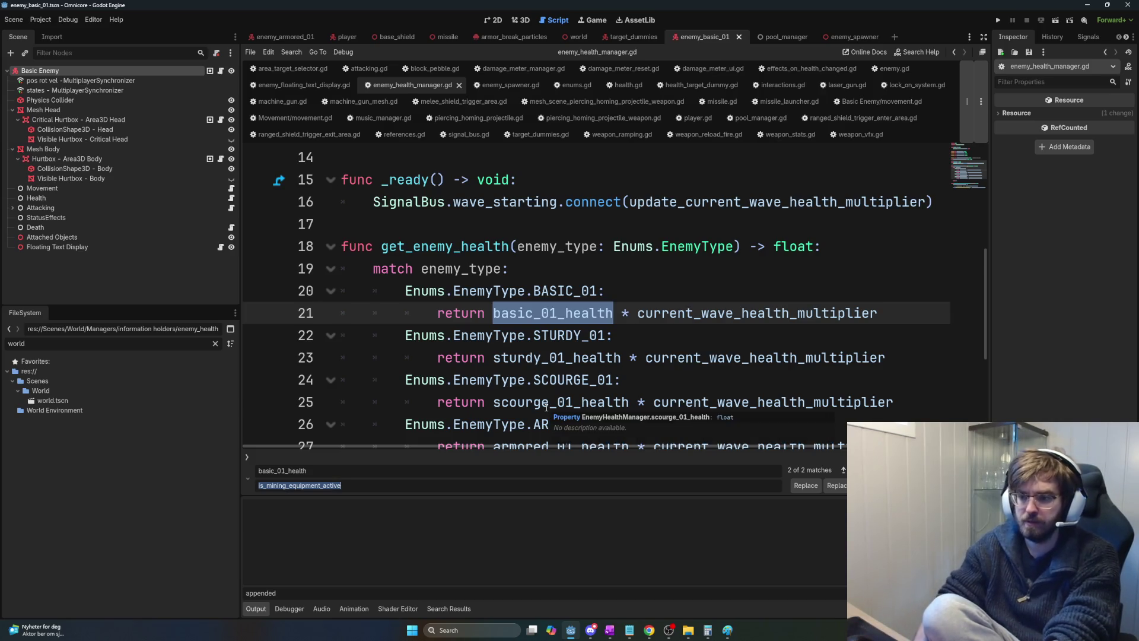
Broaden the search term to 'health' and delete the leftover replacement text.
key("ctrl+f")
key("Delete")
key("Delete")
key("Delete")
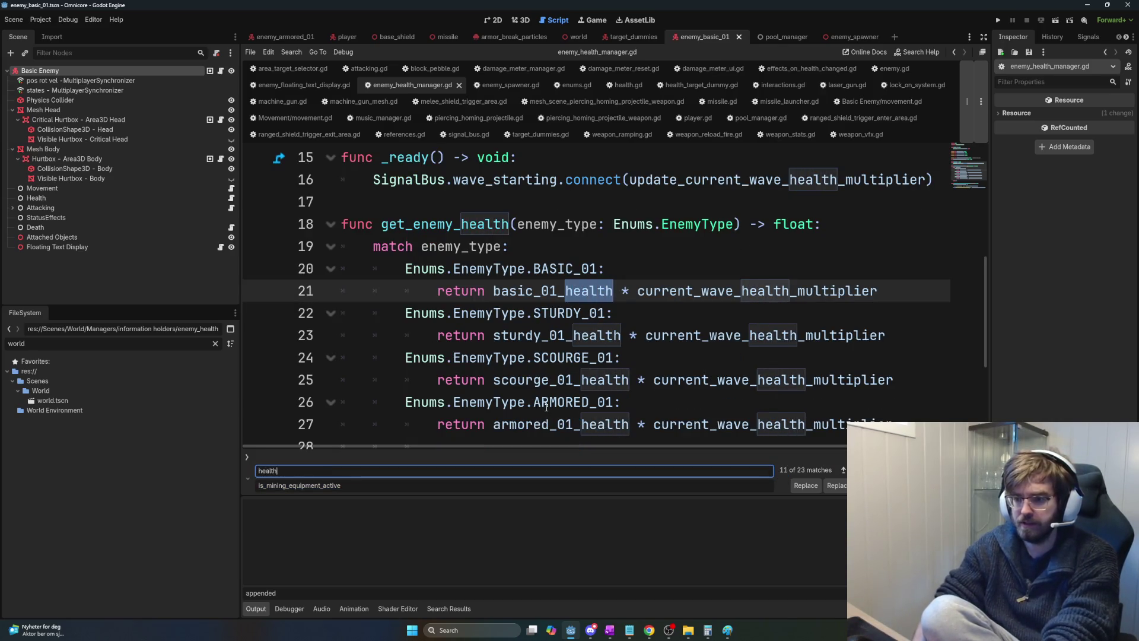
scroll(547, 407, "up", 1)
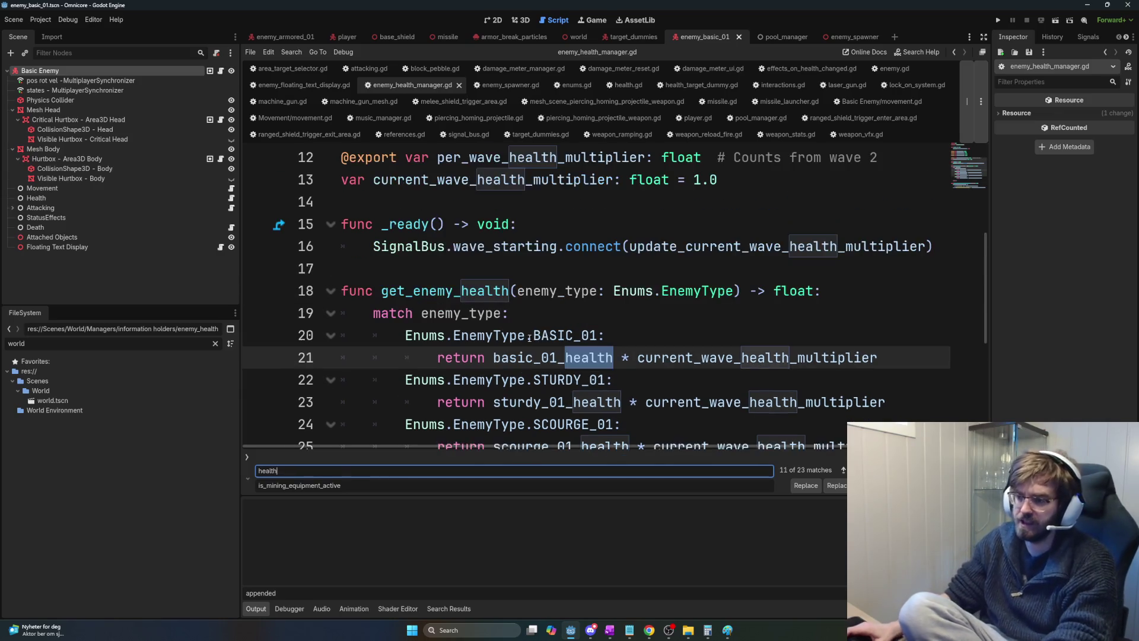
double_click(308, 485)
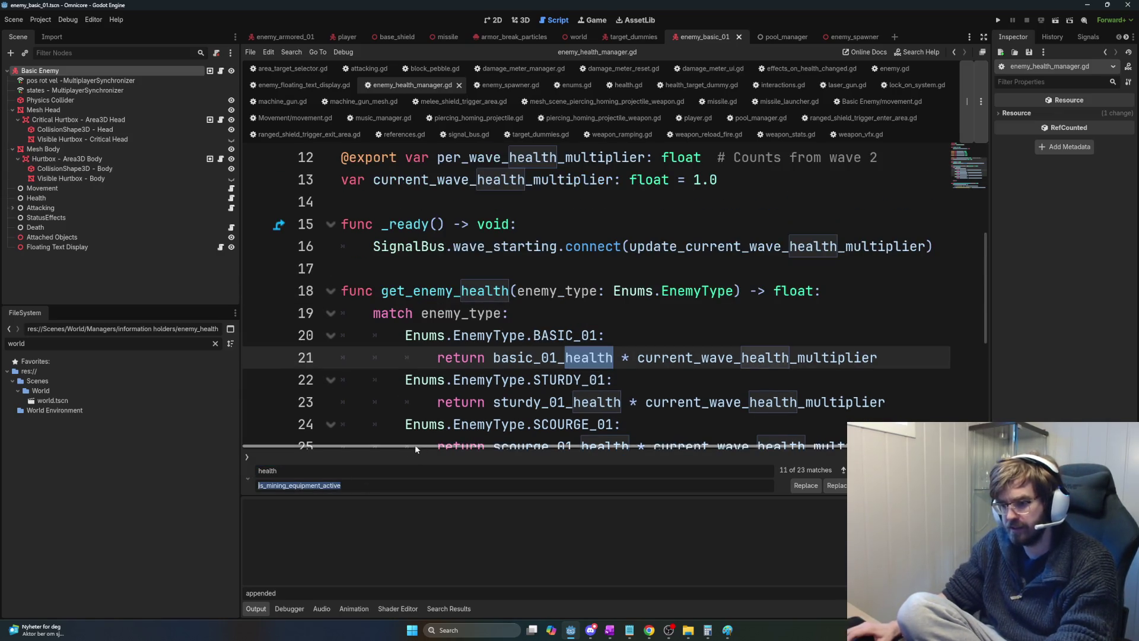
key("BackSpace")
Select health on lines 21 and 23, return to plain search, and clear the search term.
left_click(628, 380)
double_click(587, 357)
mouse_move(620, 402)
left_mouse_down()
mouse_move(573, 403)
mouse_move(617, 403)
left_mouse_up()
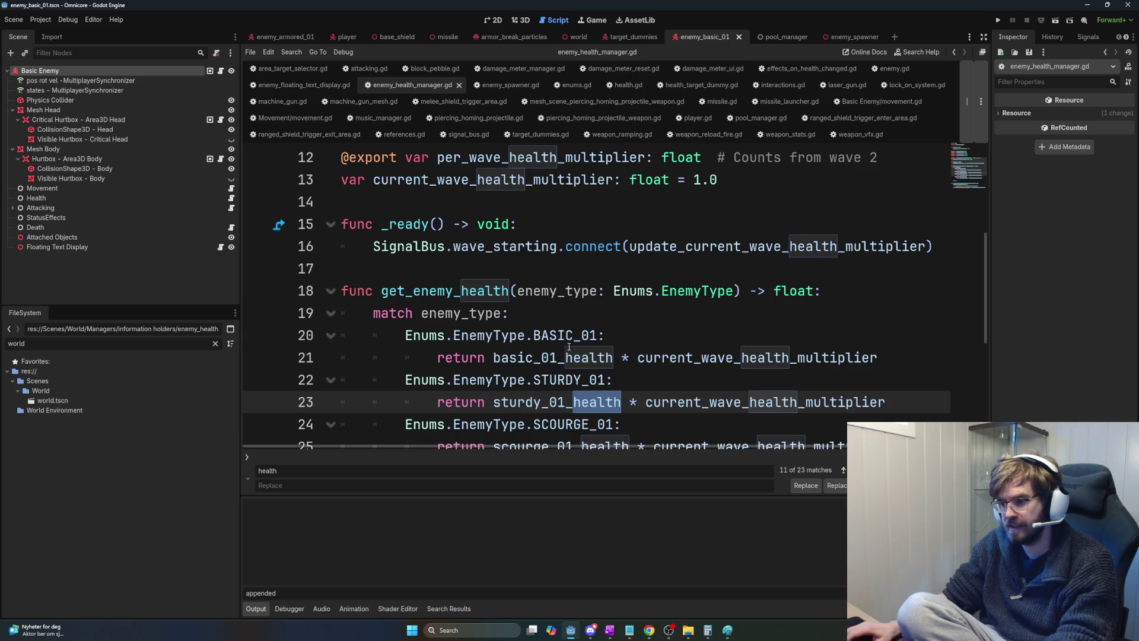
left_click_drag(565, 357, 613, 357)
left_click_drag(595, 397, 615, 399)
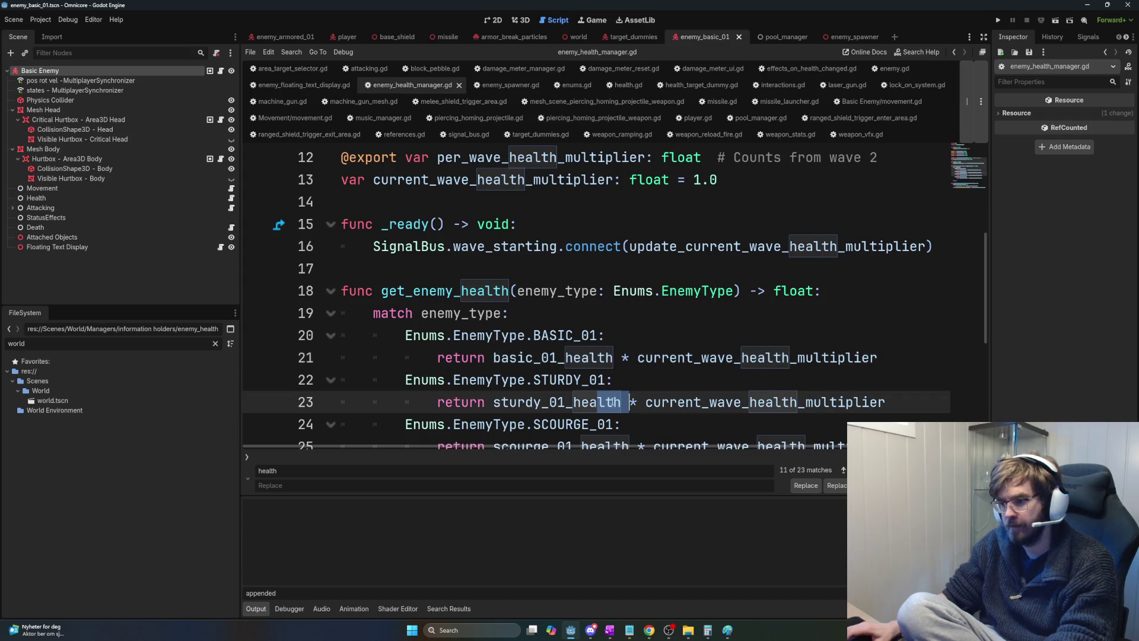
scroll(583, 429, "down", 3)
key("ctrl+f")
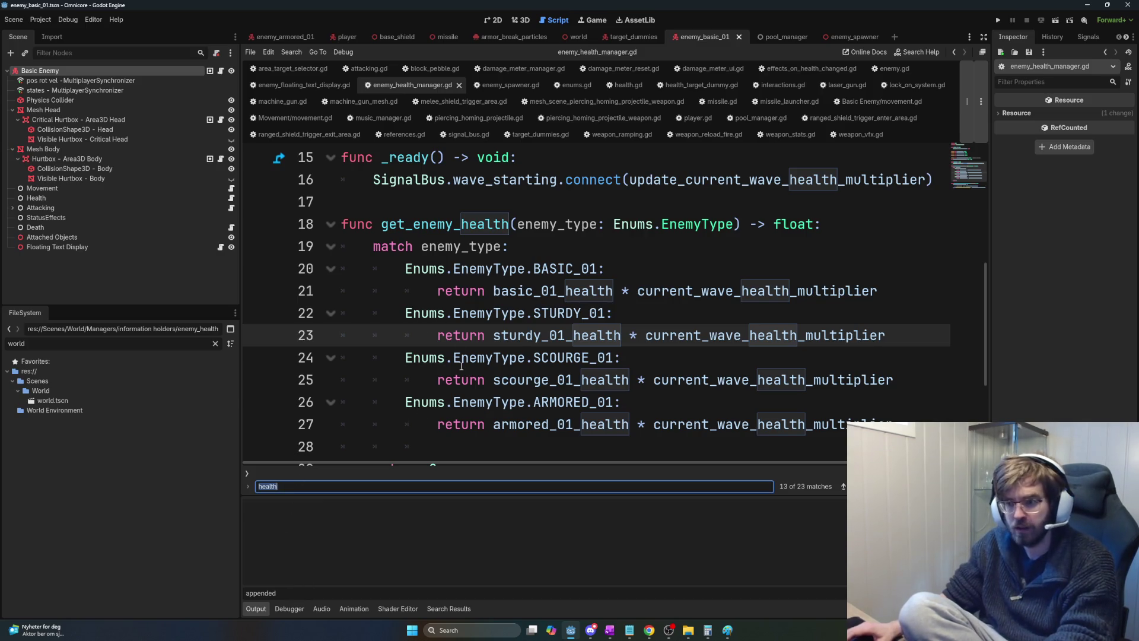
key("BackSpace")
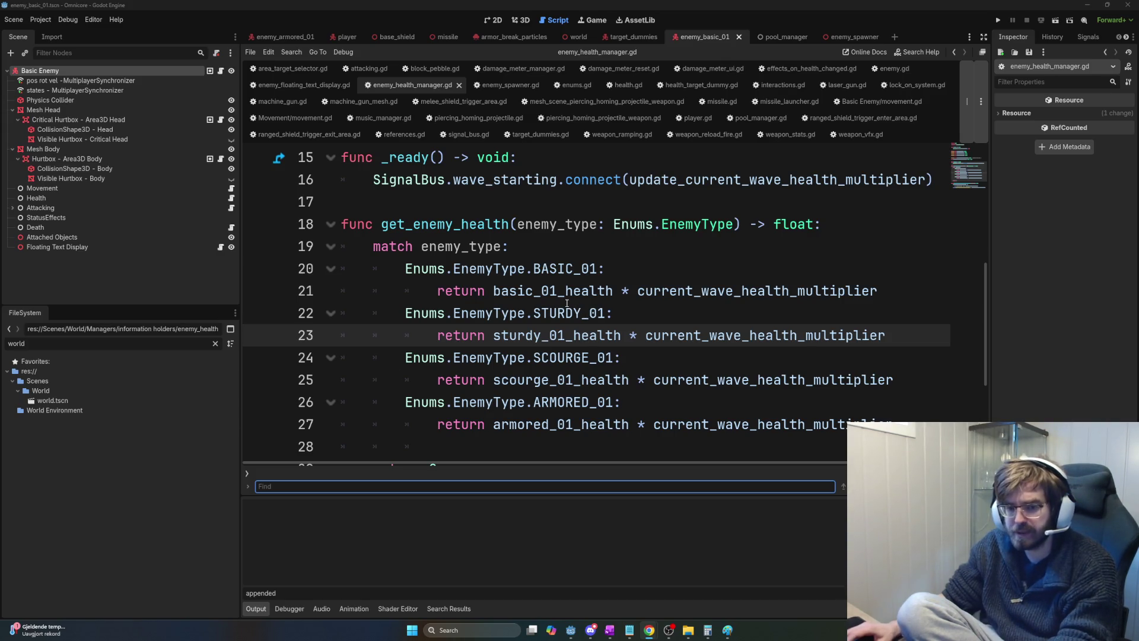
left_click(567, 303)
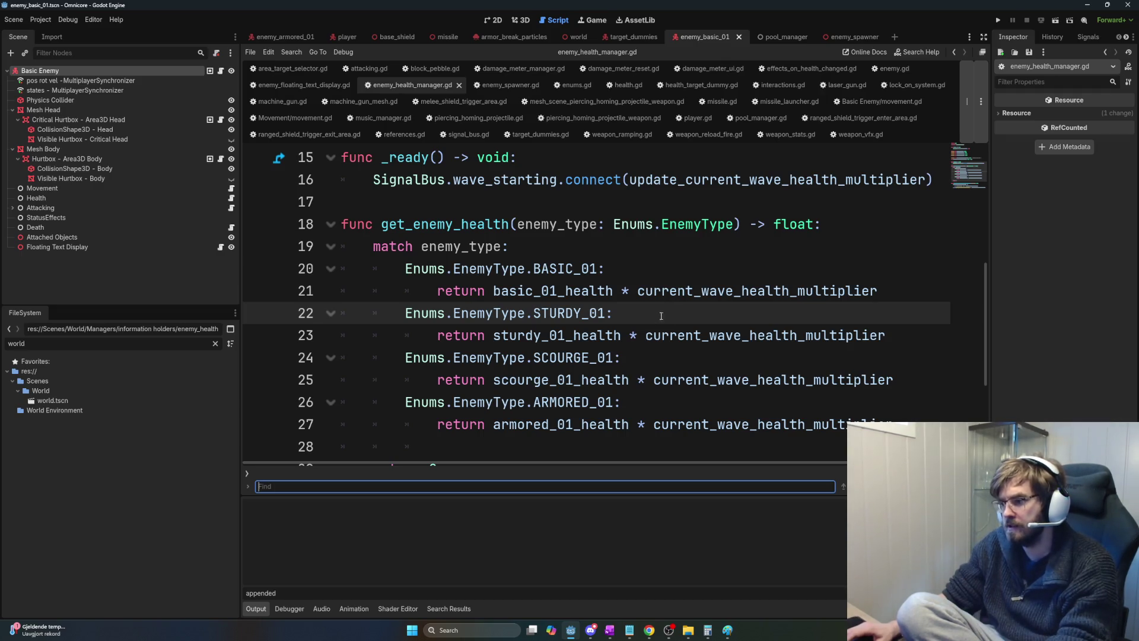
Search the script for 'health' starting from line 21.
left_click(758, 294)
double_click(585, 291)
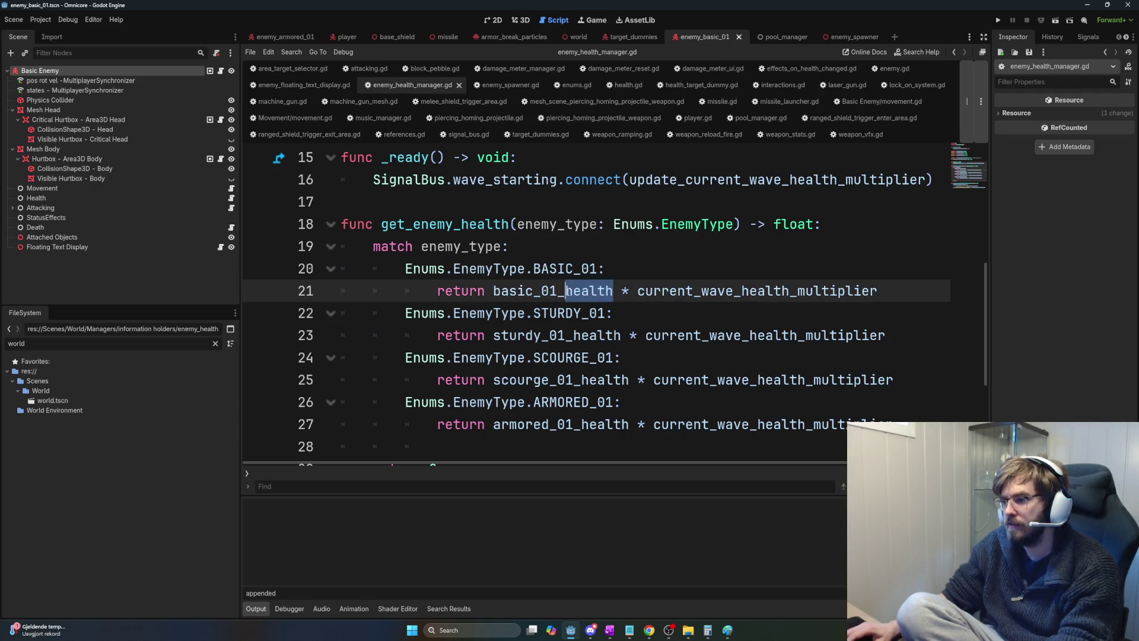
left_click(374, 484)
type("health")
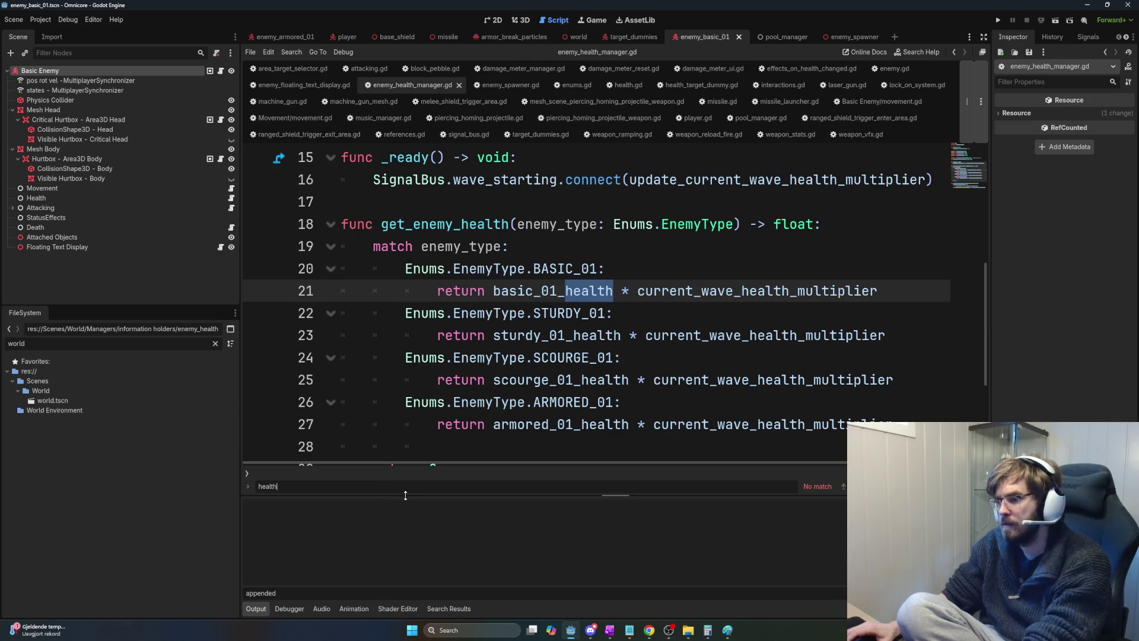
scroll(553, 352, "up", 5)
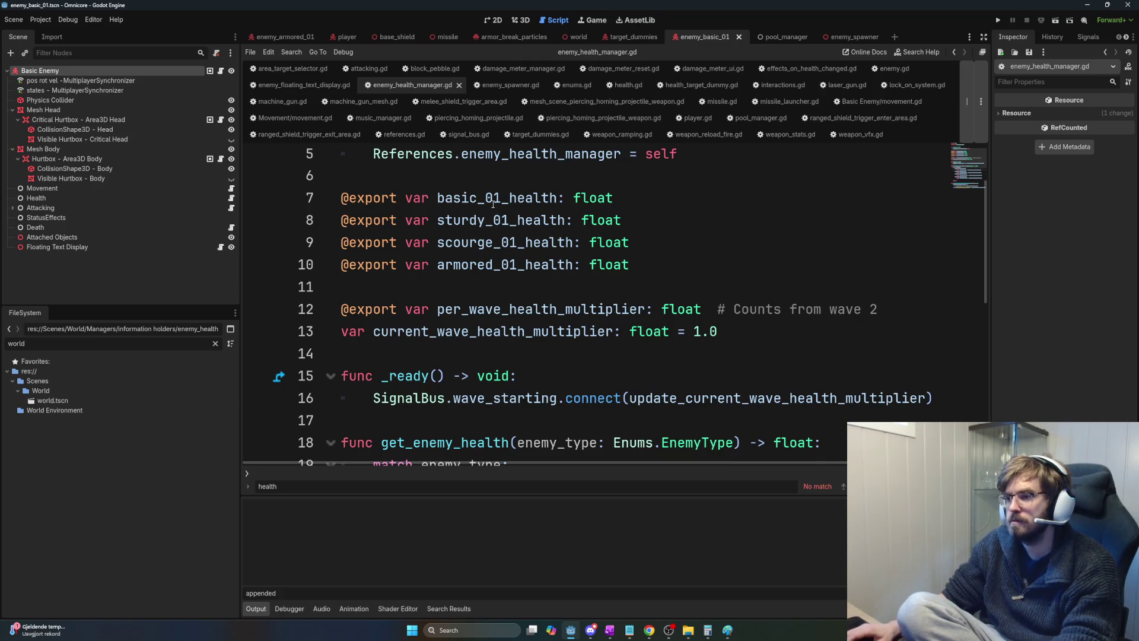
Search for basic_01_health from its line 7 declaration and jump to its next use.
left_click_drag(486, 198, 557, 197)
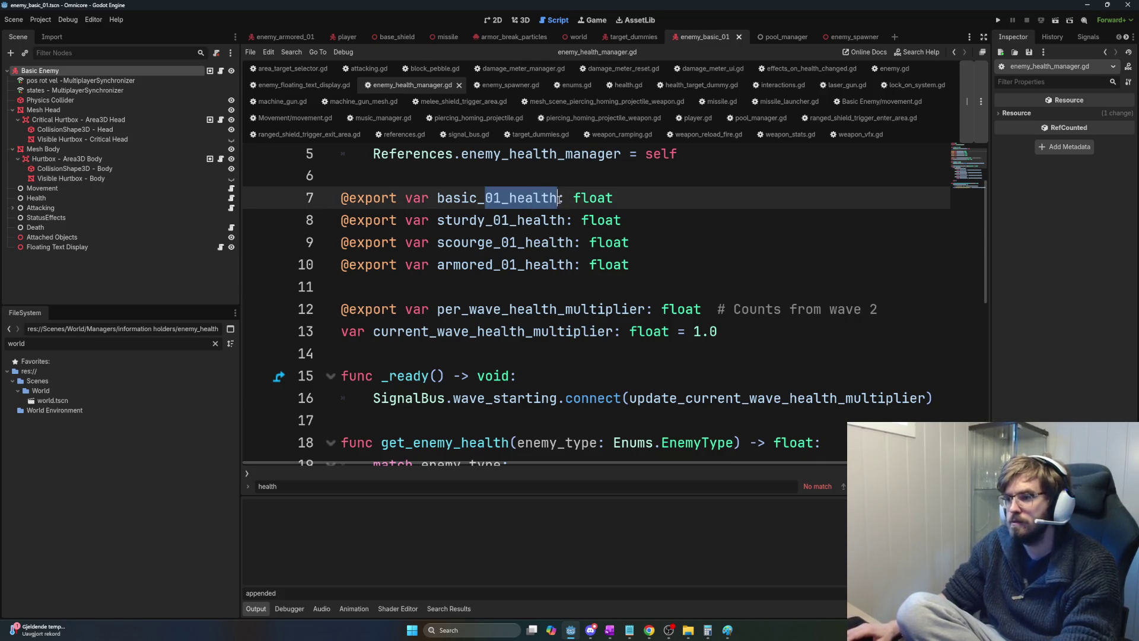
key("ctrl+f")
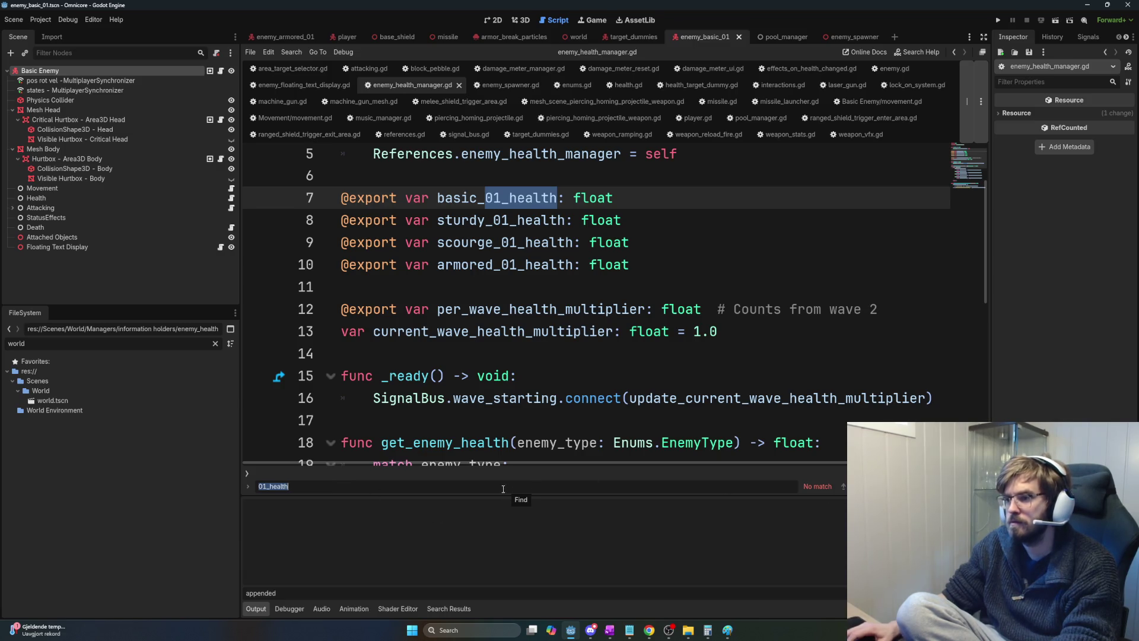
double_click(497, 197)
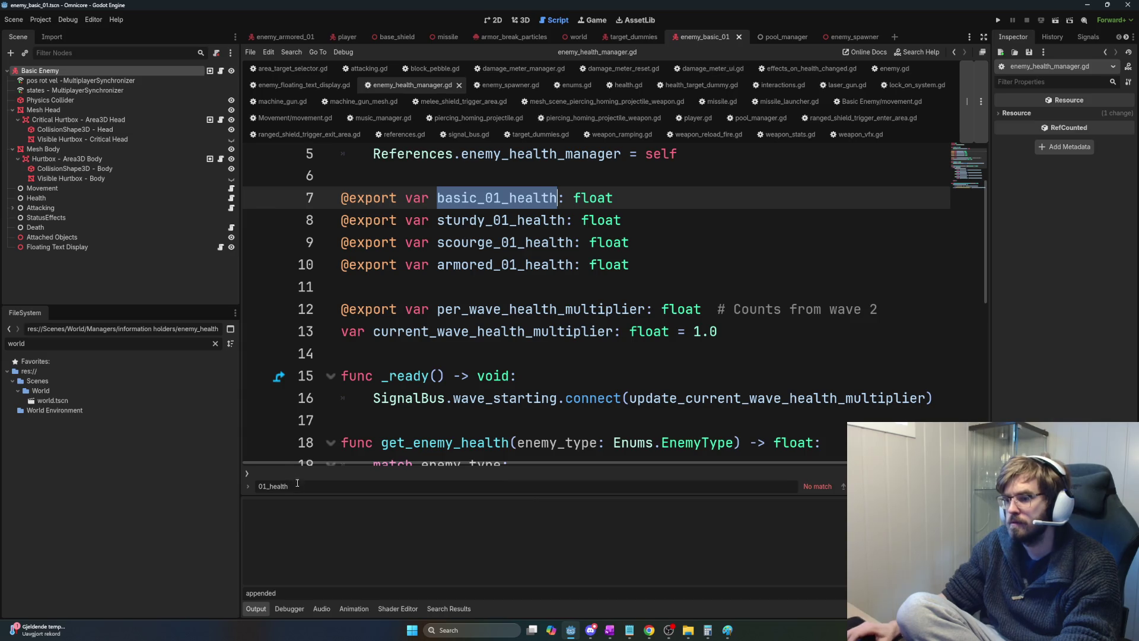
left_click(303, 486)
type("basic_")
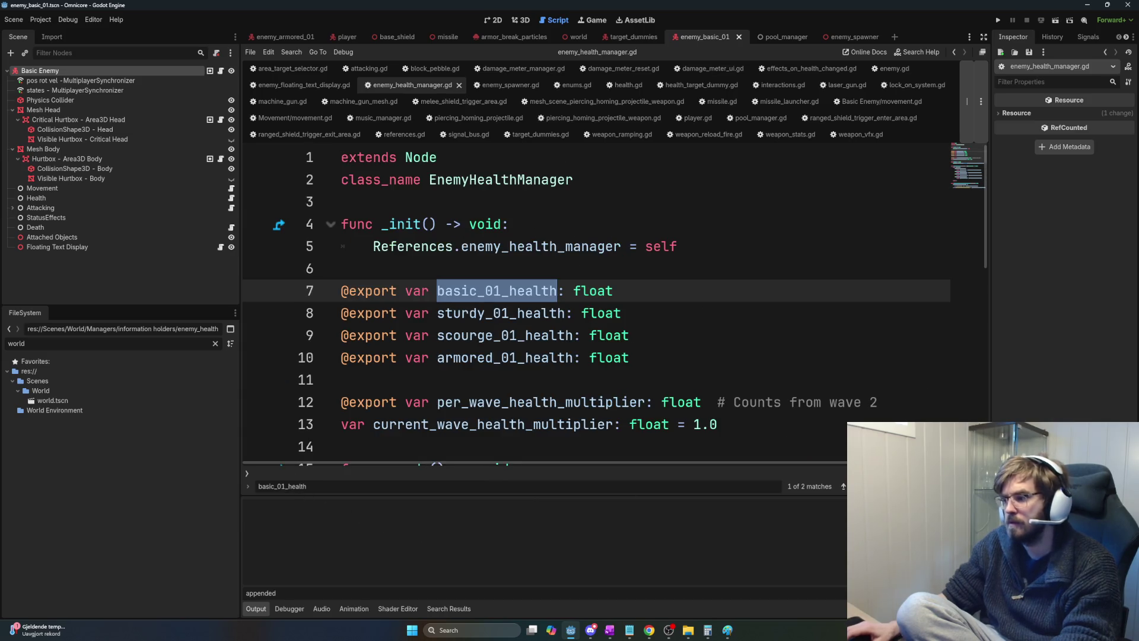
key("Return")
key("Return")
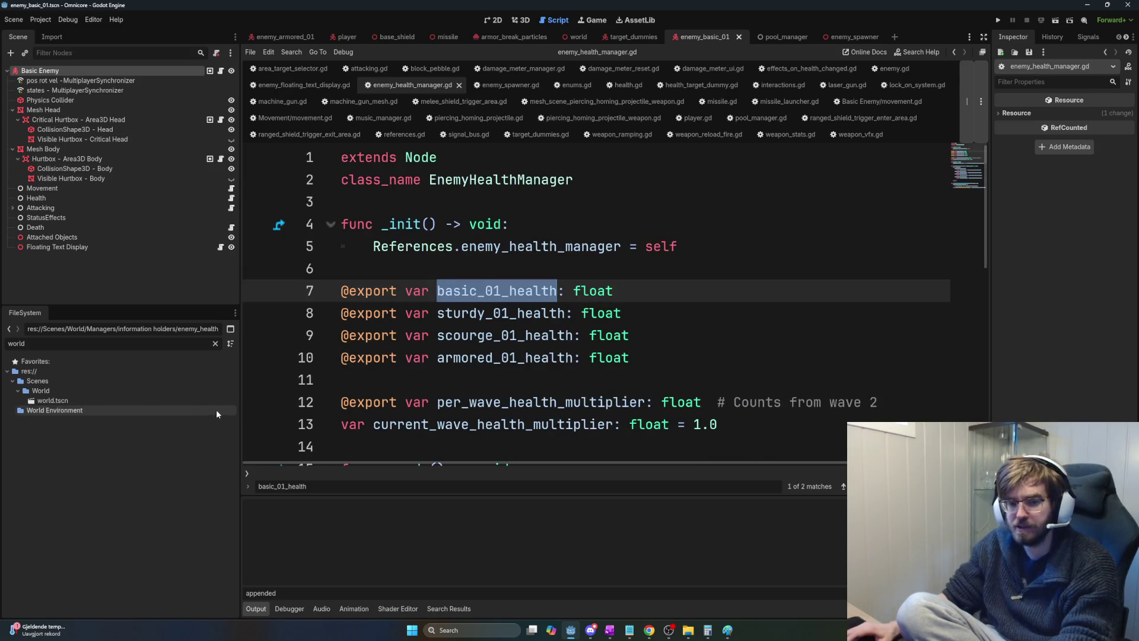
Clear the search, review the four health declarations on lines 7–10, and switch to Chrome.
key("ctrl+a")
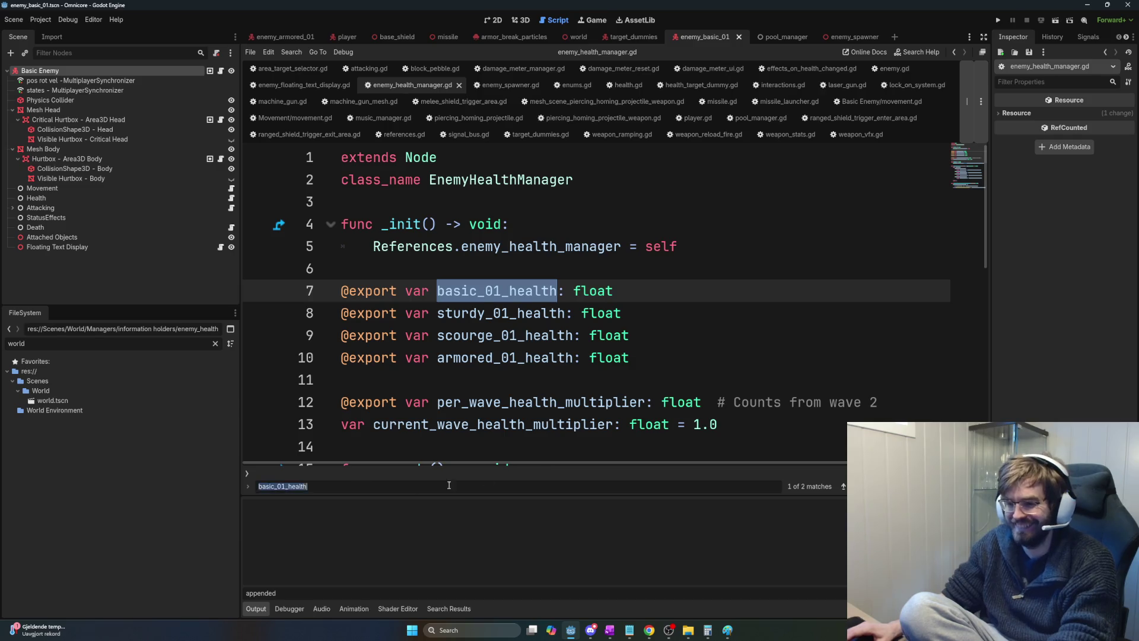
key("BackSpace")
left_click(652, 290)
left_click_drag(643, 286, 344, 261)
left_click(362, 259)
left_click_drag(356, 202, 688, 267)
left_click(780, 267)
mouse_move(646, 358)
left_mouse_down()
mouse_move(706, 323)
mouse_move(309, 294)
left_mouse_up()
left_click(352, 290)
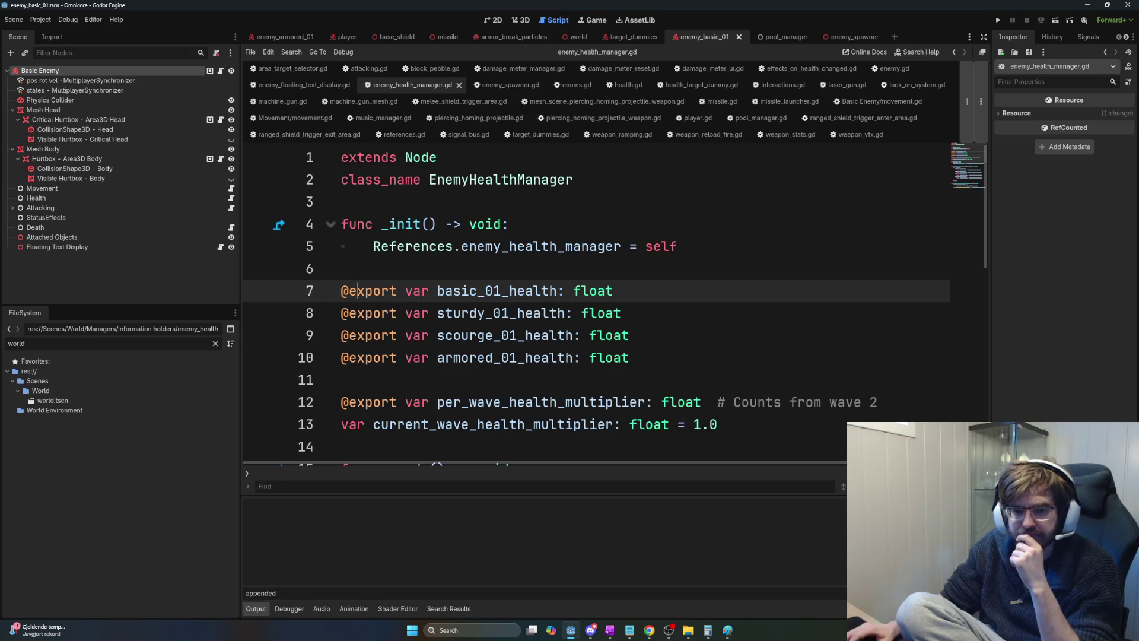
key("alt+Tab")
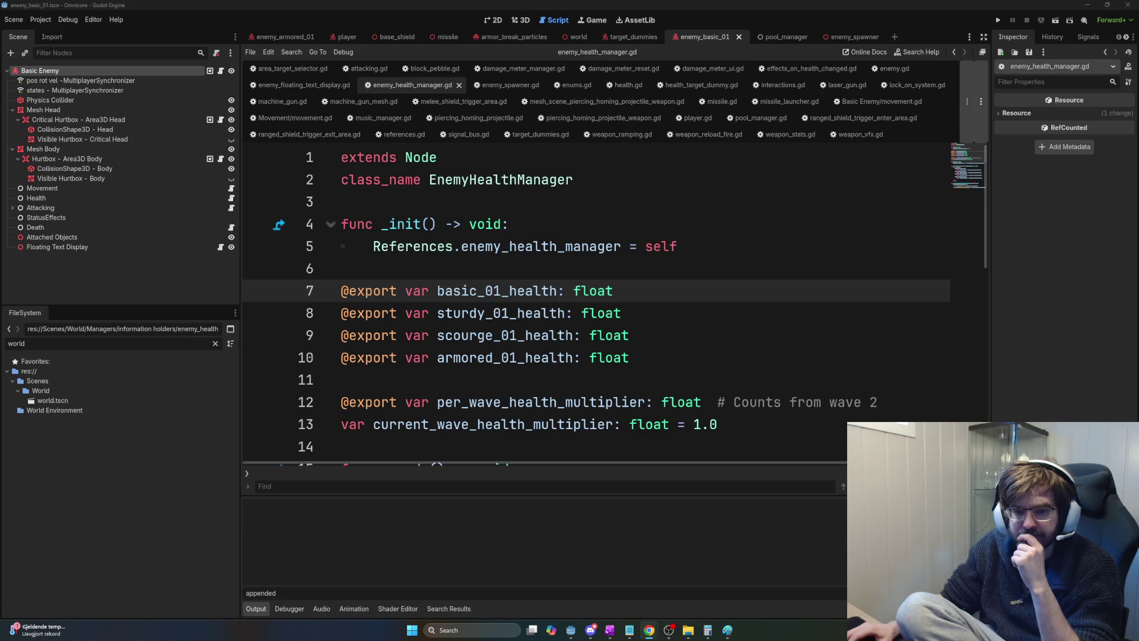
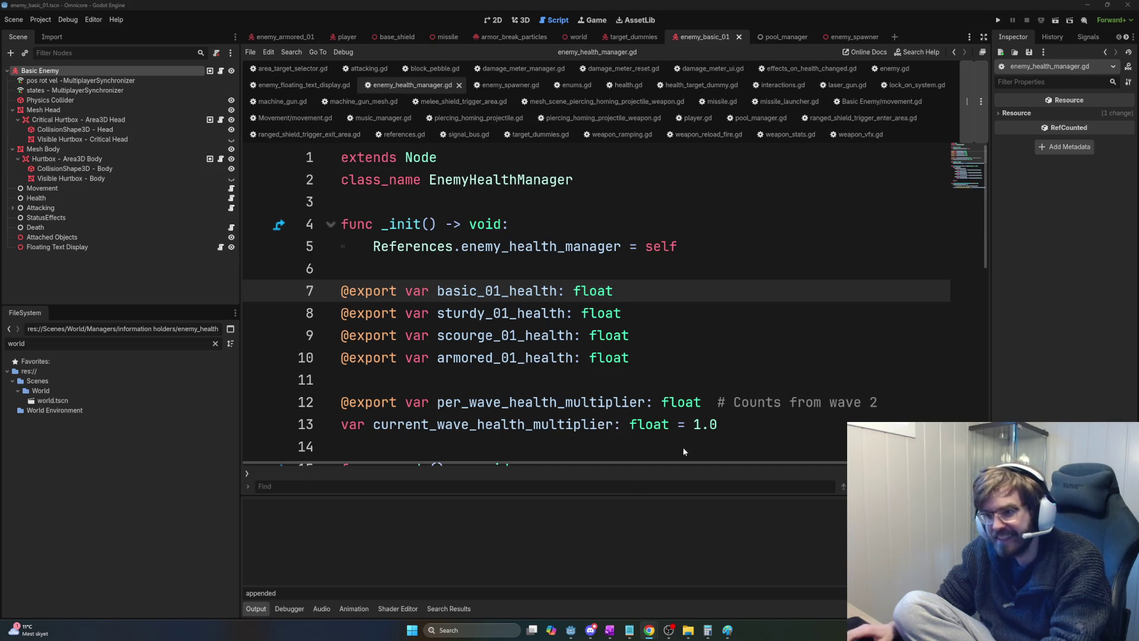
Read down enemy_health_manager.gd's per-enemy health exports and wave multiplier, then return to the top.
scroll(719, 360, "down", 5)
scroll(719, 360, "down", 3)
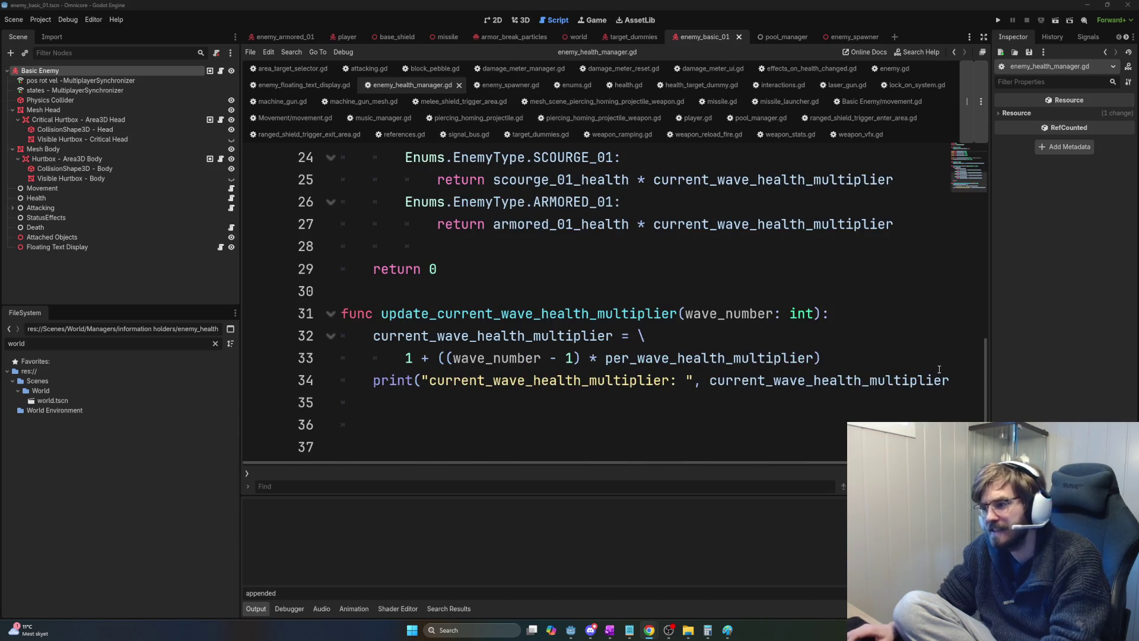
left_click_drag(986, 385, 987, 164)
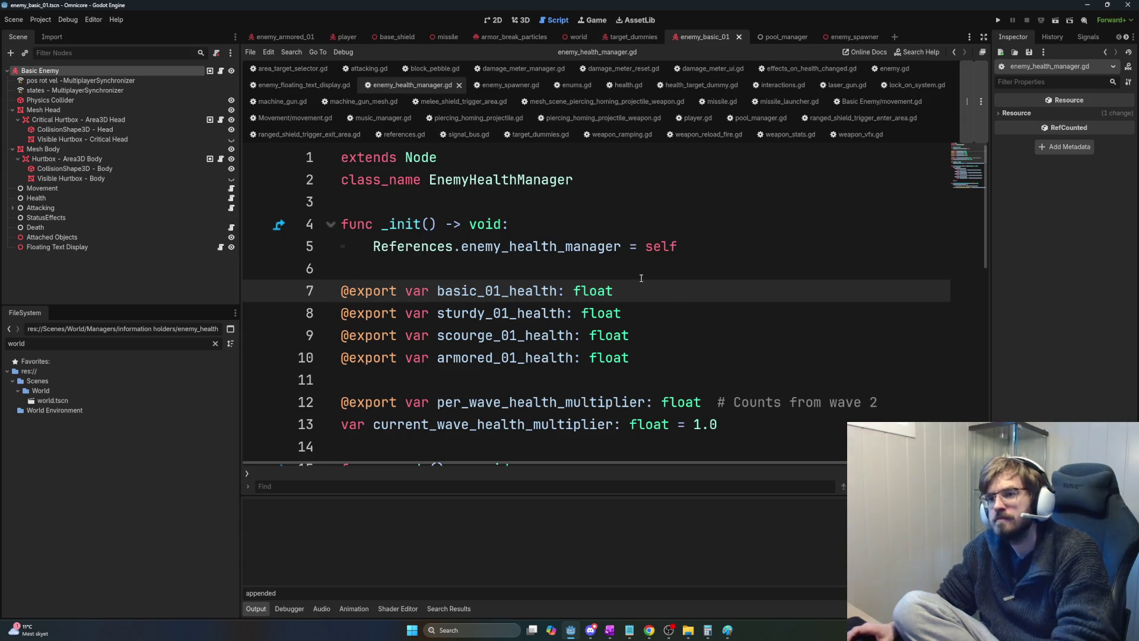
key("alt+Tab")
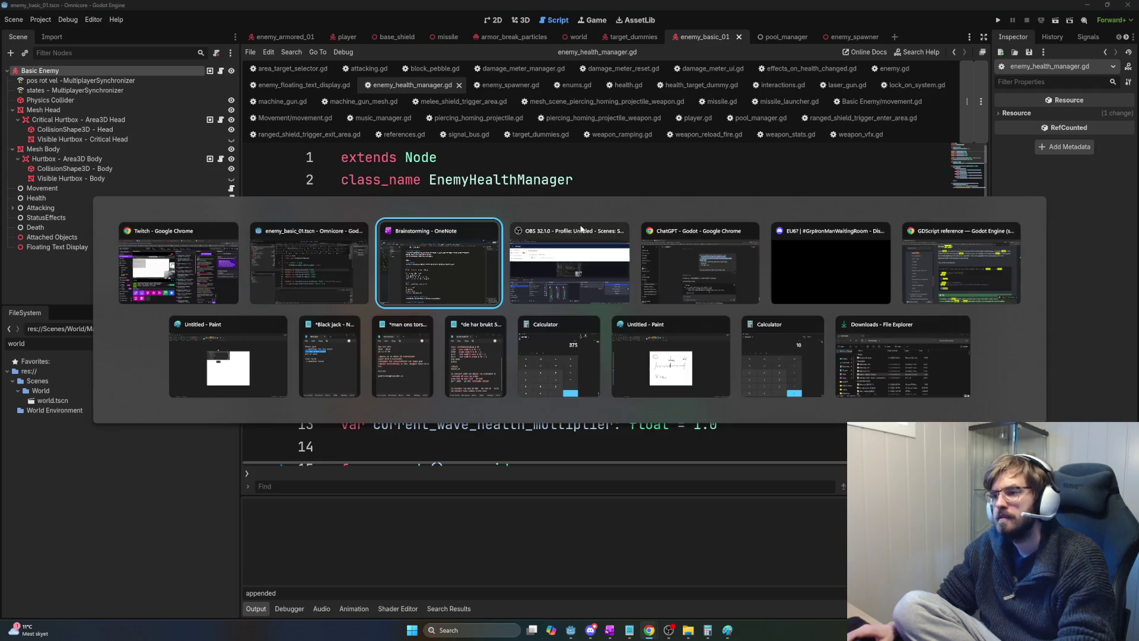
Add 'Made missile launcher aoe' as a new 18.03.2026 entry in the Daily Task Log and select it.
left_click(114, 87)
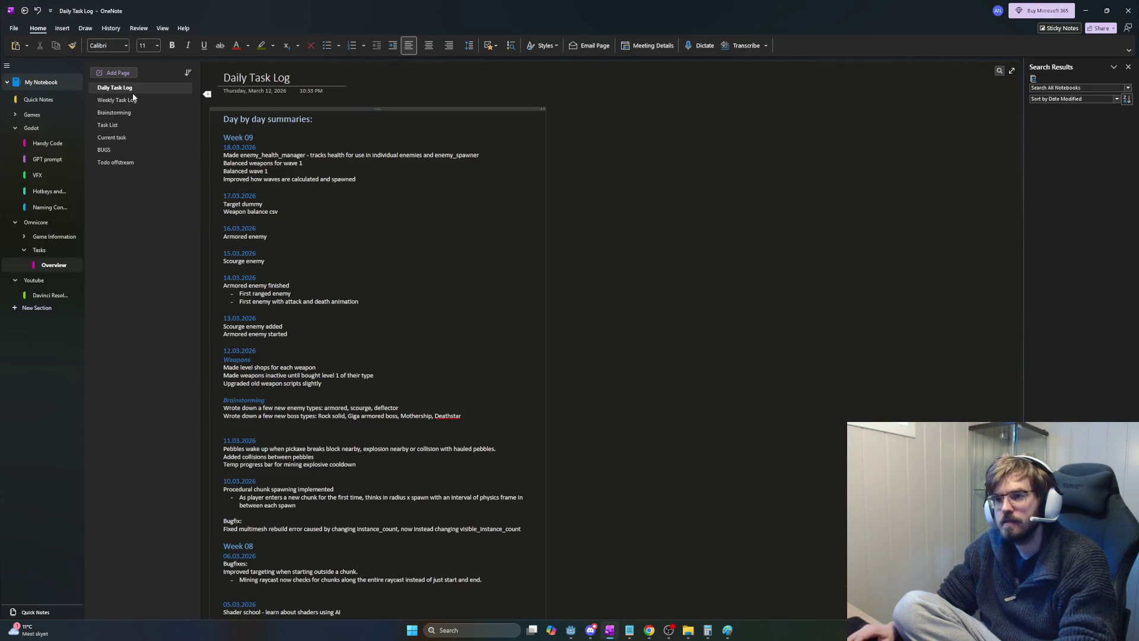
left_click(396, 181)
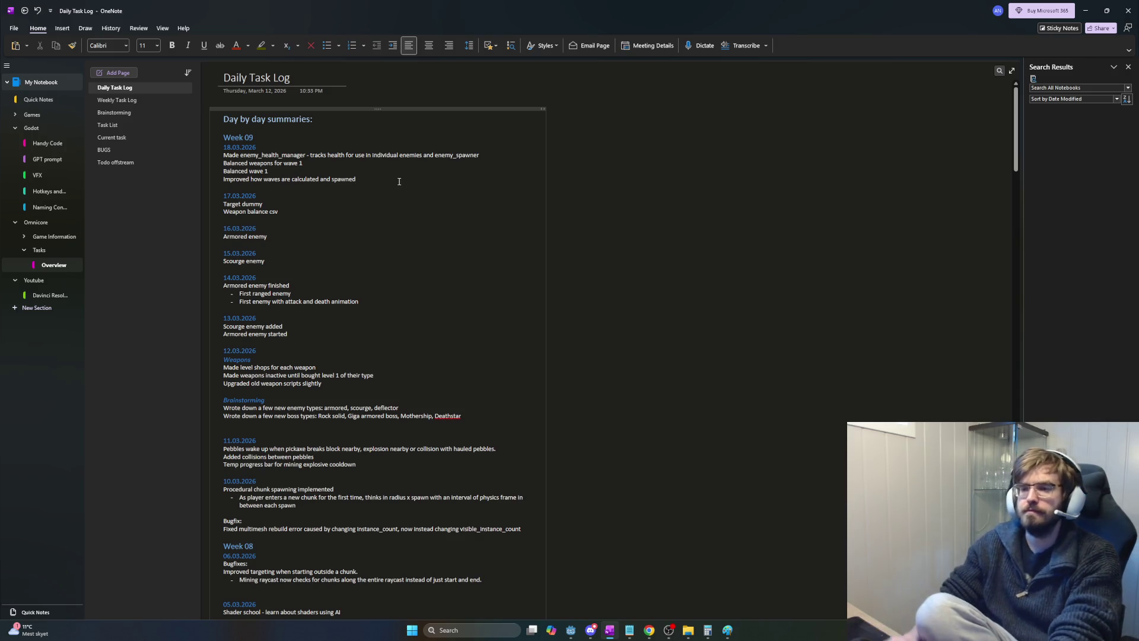
key("Return")
type("Made ro")
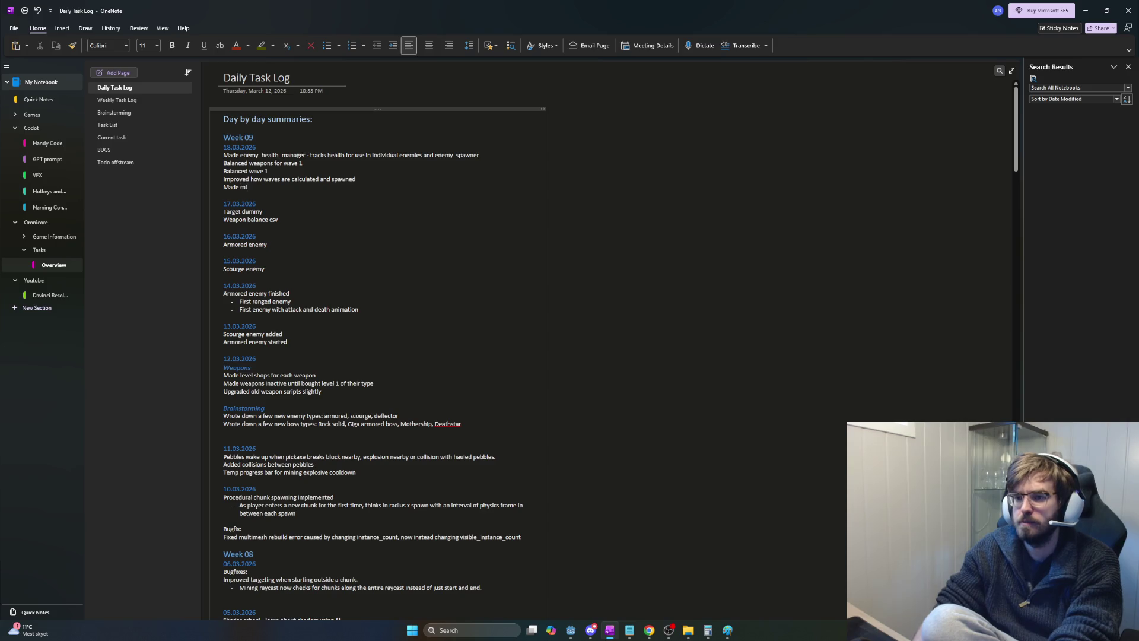
type(" launcher aoe")
key("shift+Home")
key("ctrl+c")
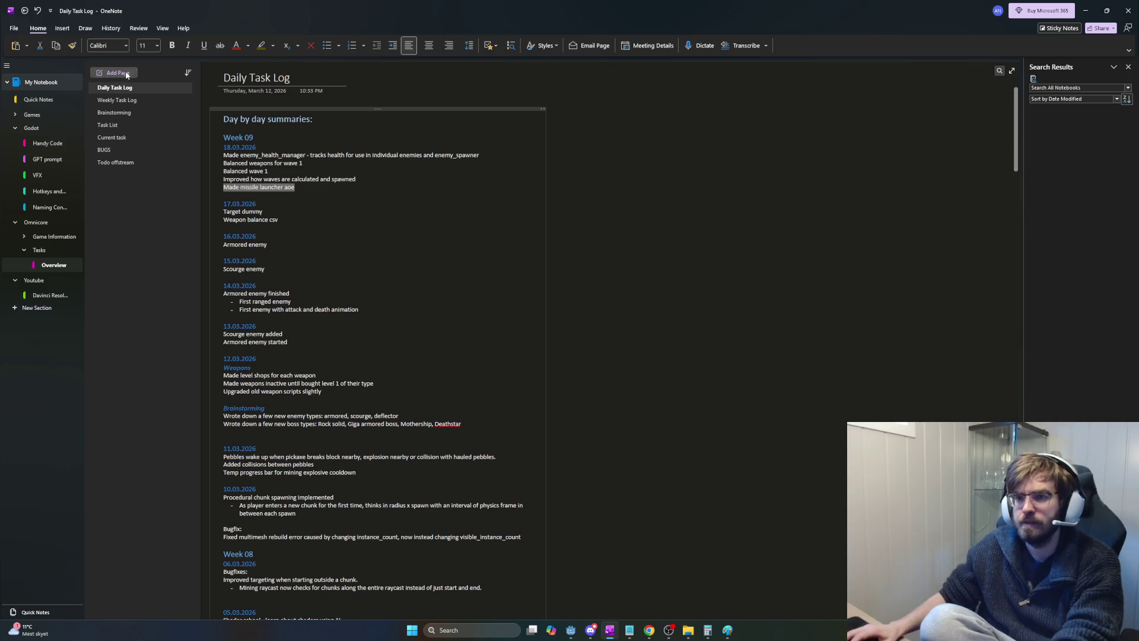
Paste the entry into the Weekly Task Log under a new 'Weapons' heading.
left_click(121, 101)
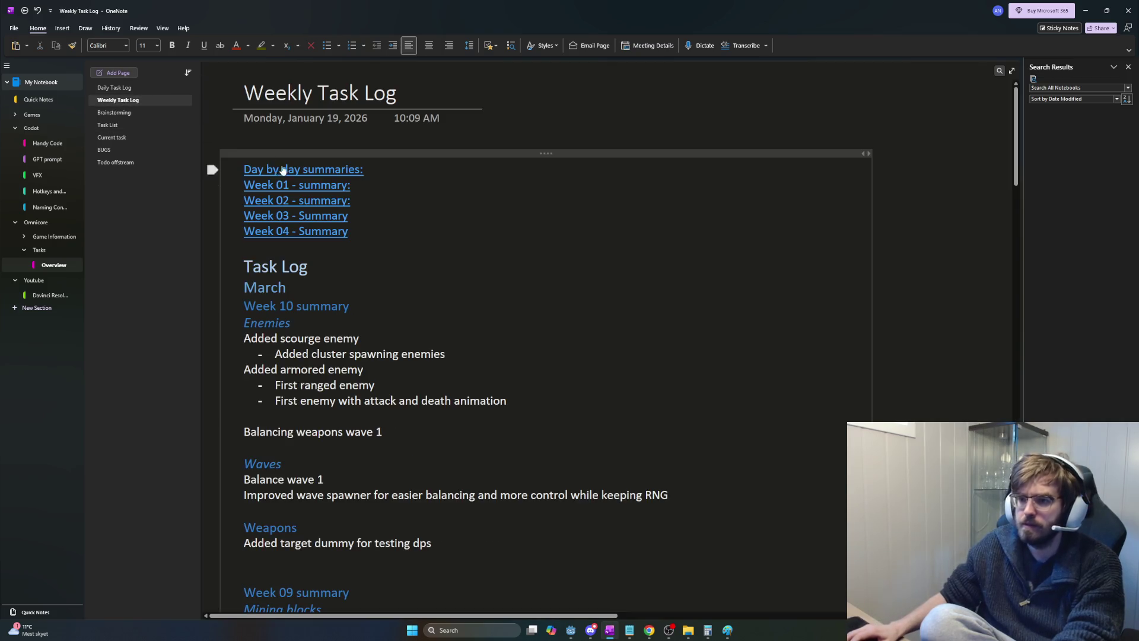
left_click(426, 448)
key("ctrl+v")
key("Up")
key("Home")
key("Return")
key("Up")
key("ctrl+alt+3")
type("WE")
key("BackSpace")
type("eapons")
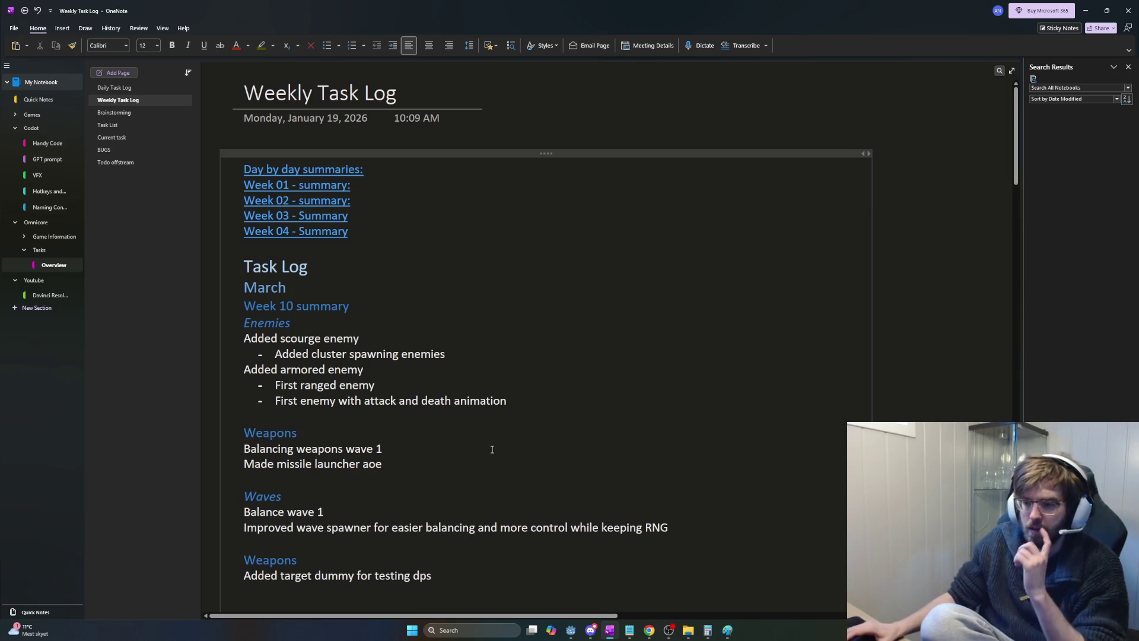
Cut the target dummy line from the lower Weapons section of the weekly log.
scroll(469, 449, "down", 3)
left_click(393, 372)
scroll(385, 332, "down", 7)
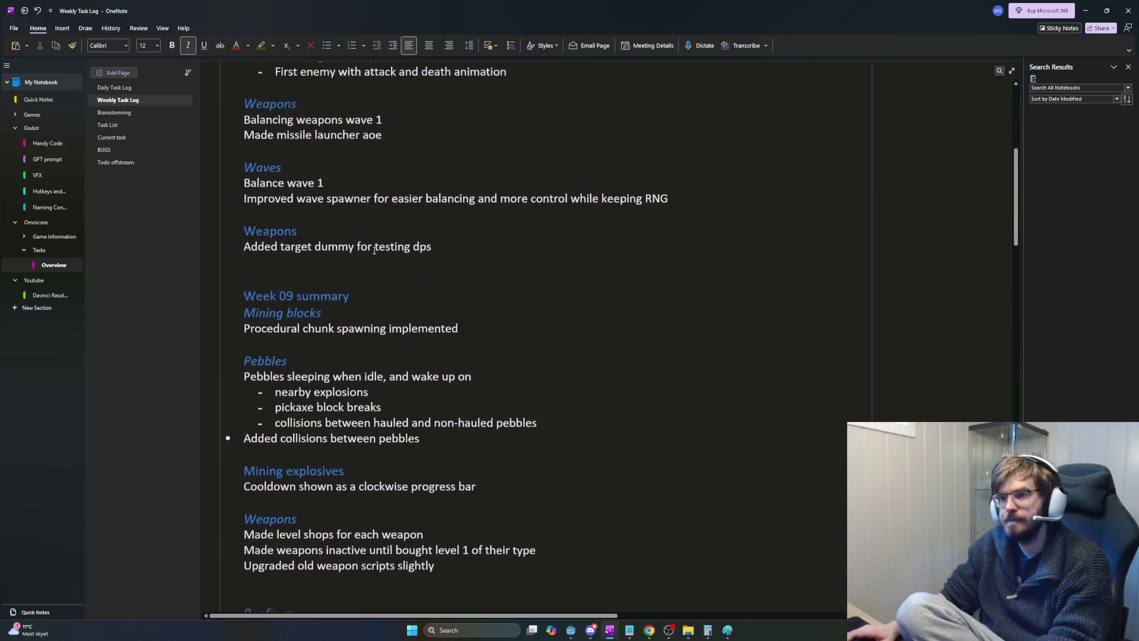
scroll(374, 250, "up", 2)
left_click(212, 288)
key("Delete")
Place the target dummy line below the missile launcher entry and remove the leftover empty Weapons heading.
left_click(431, 176)
key("Return")
key("Return")
type("Added target dummy for testing dps")
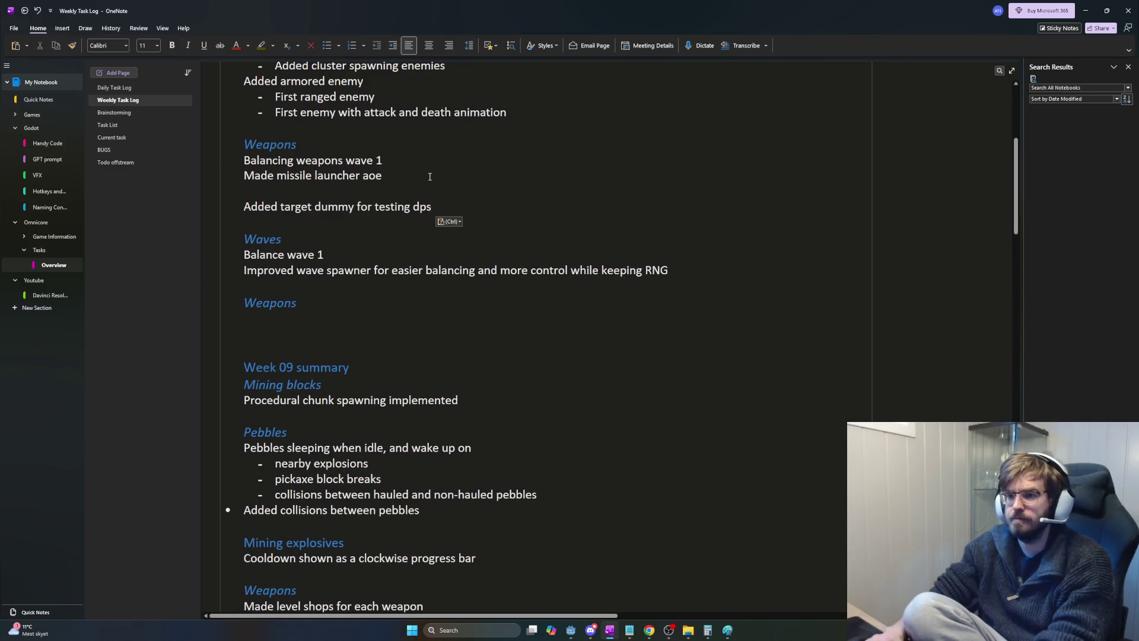
type("s")
key("Home")
key("BackSpace")
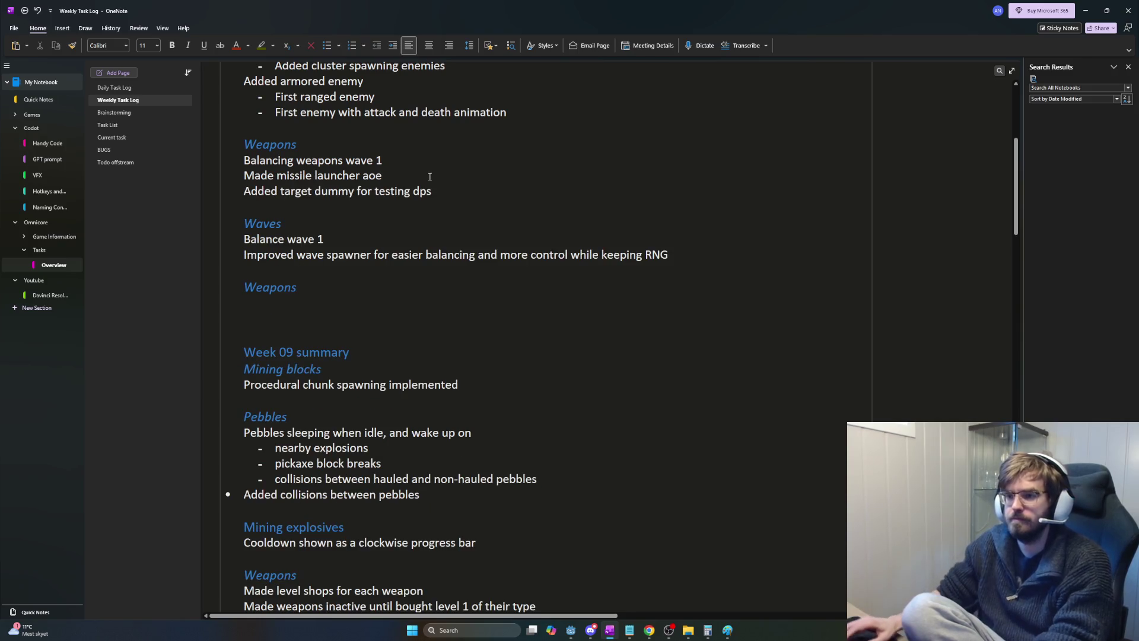
triple_click(305, 286)
key("Delete")
key("Delete")
key("Delete")
key("Delete")
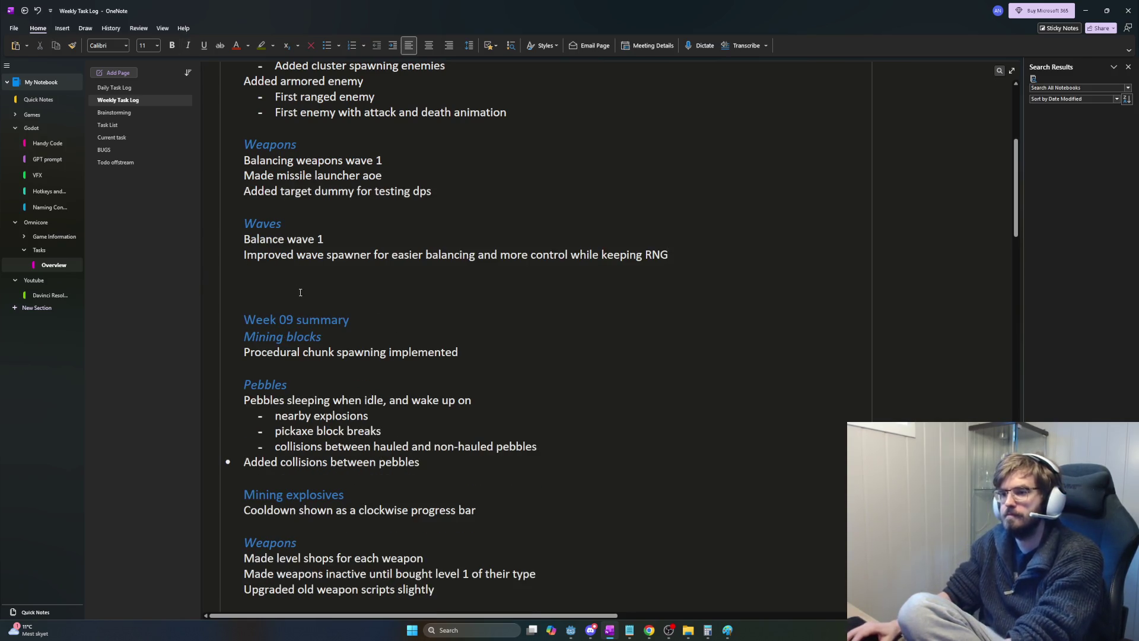
scroll(820, 337, "up", 3)
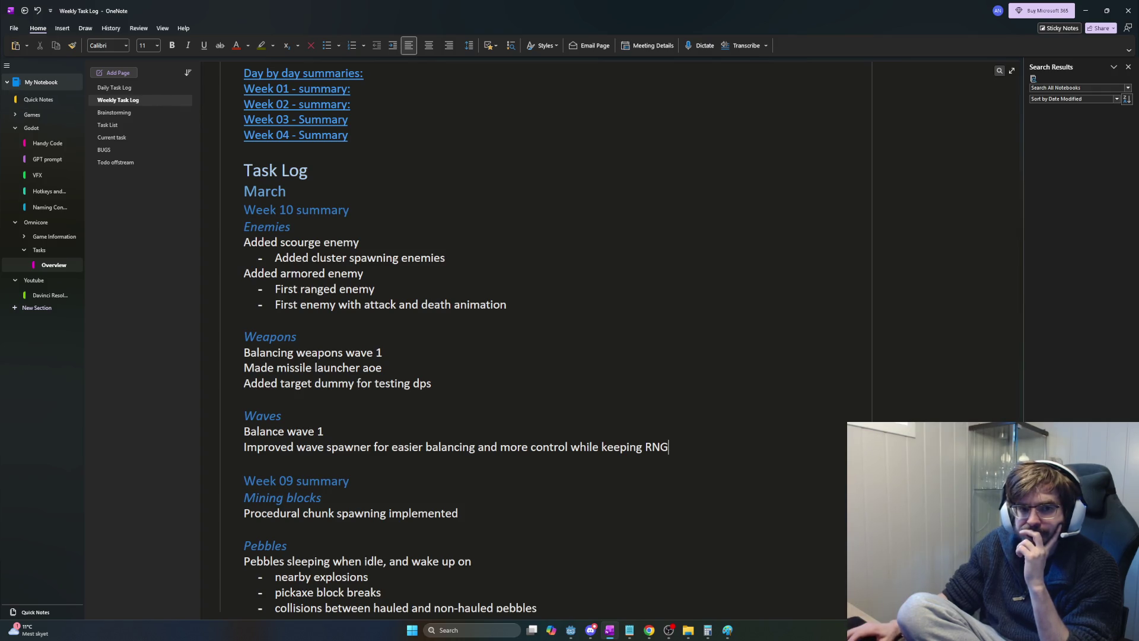
key("alt+Tab")
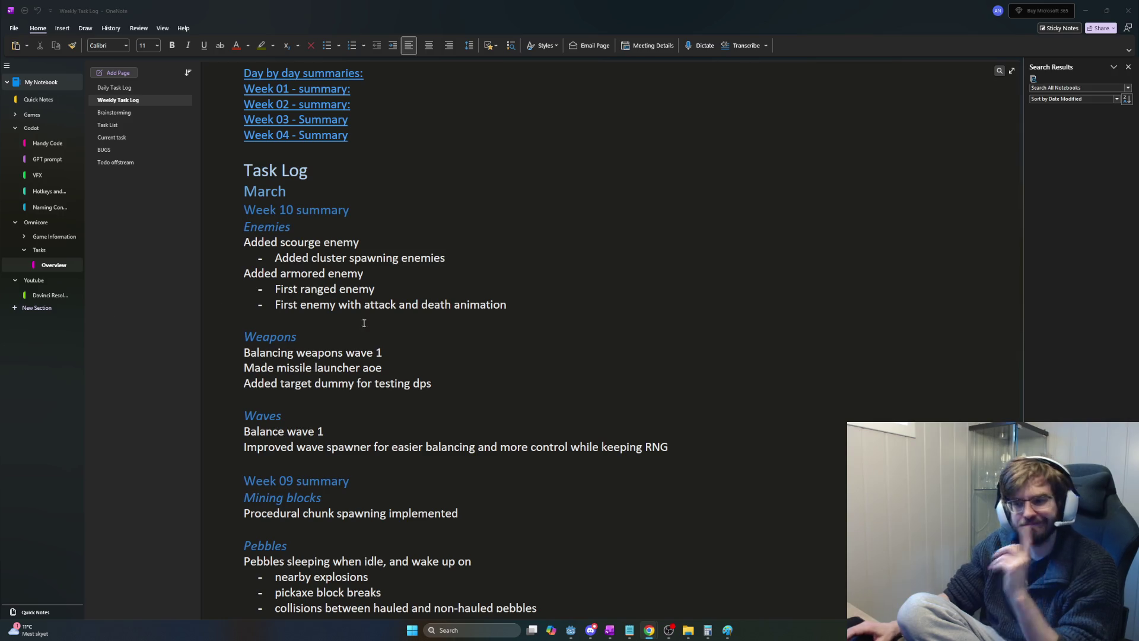
Come back into OneNote from the browser and switch to the Task List page.
left_click(483, 362)
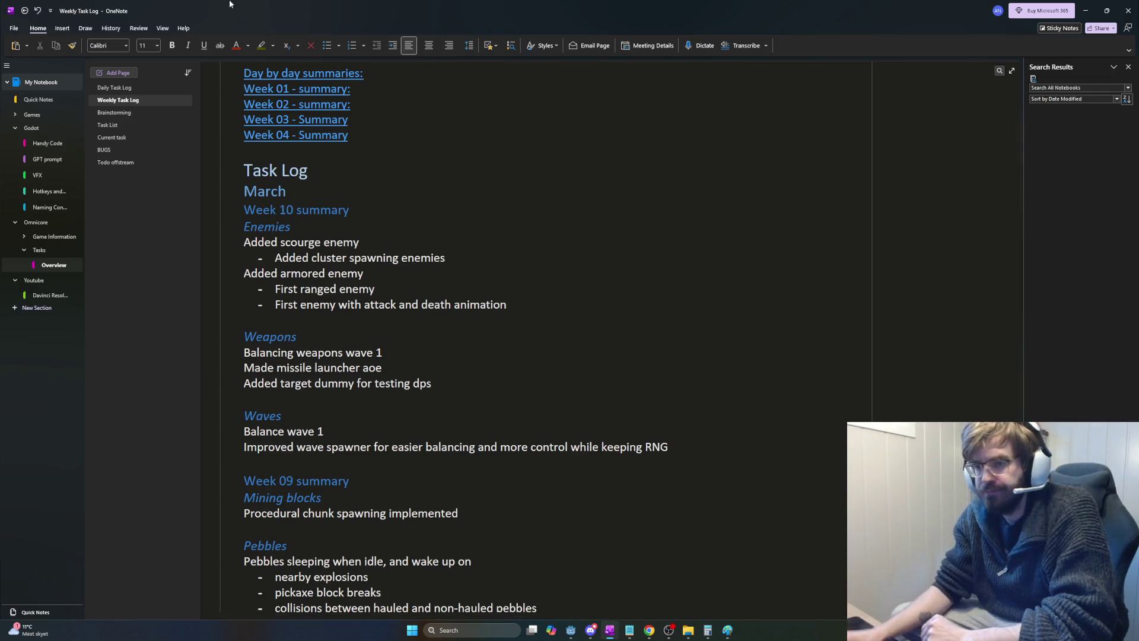
left_click(108, 125)
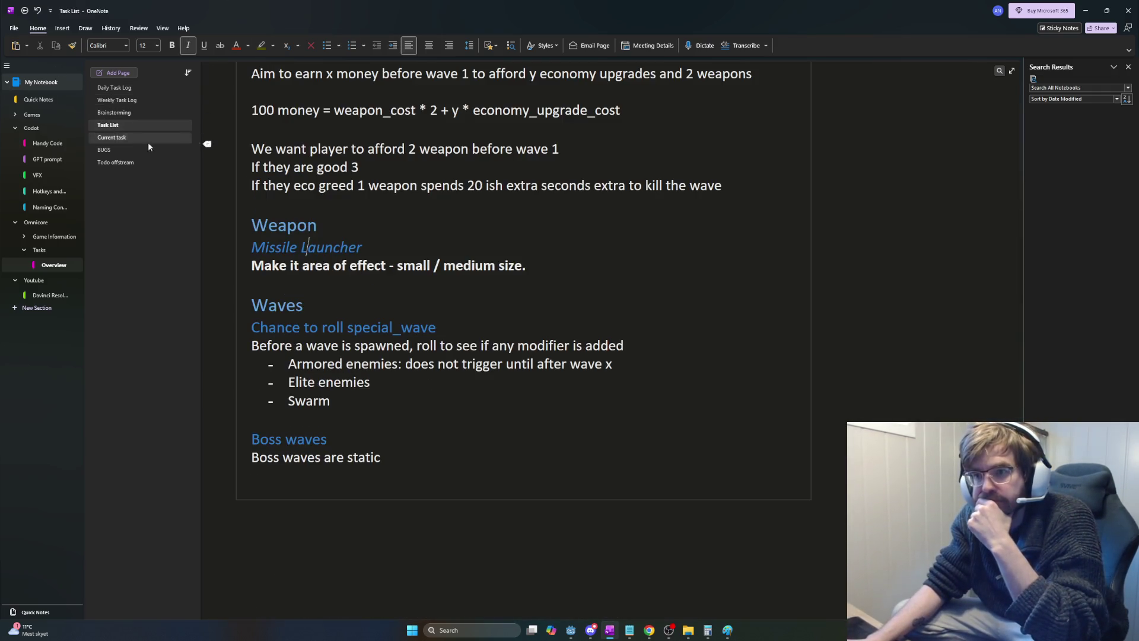
Delete the Weapon / Missile Launcher 'Make it area of effect' task lines and the leftover blank line.
mouse_move(526, 265)
left_mouse_down()
mouse_move(308, 243)
mouse_move(251, 225)
left_mouse_up()
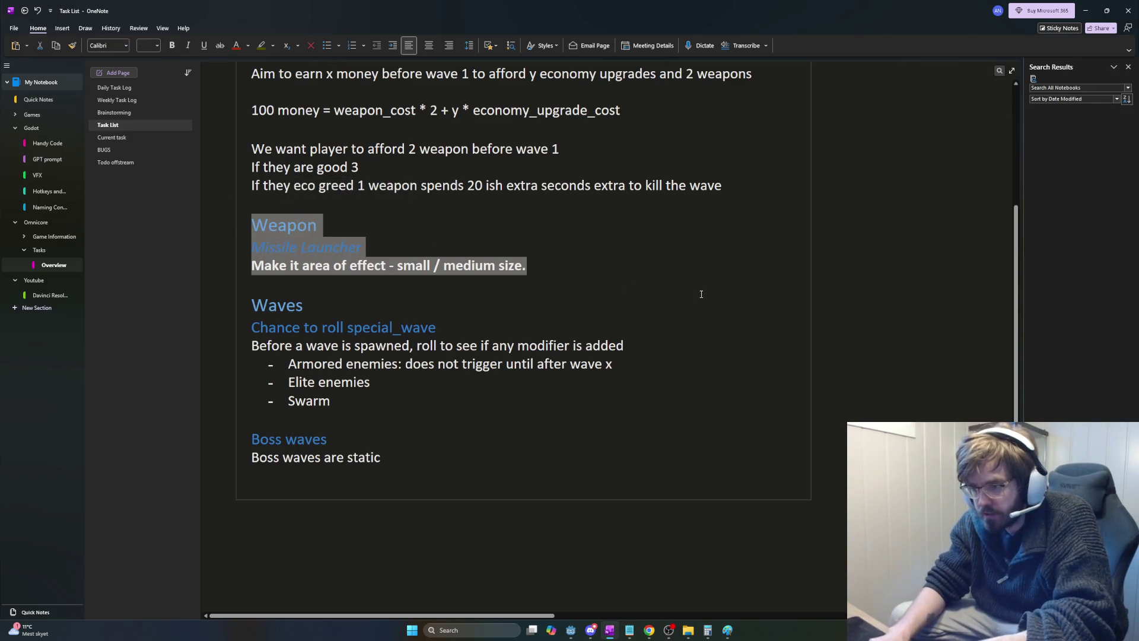
key("Delete")
key("BackSpace")
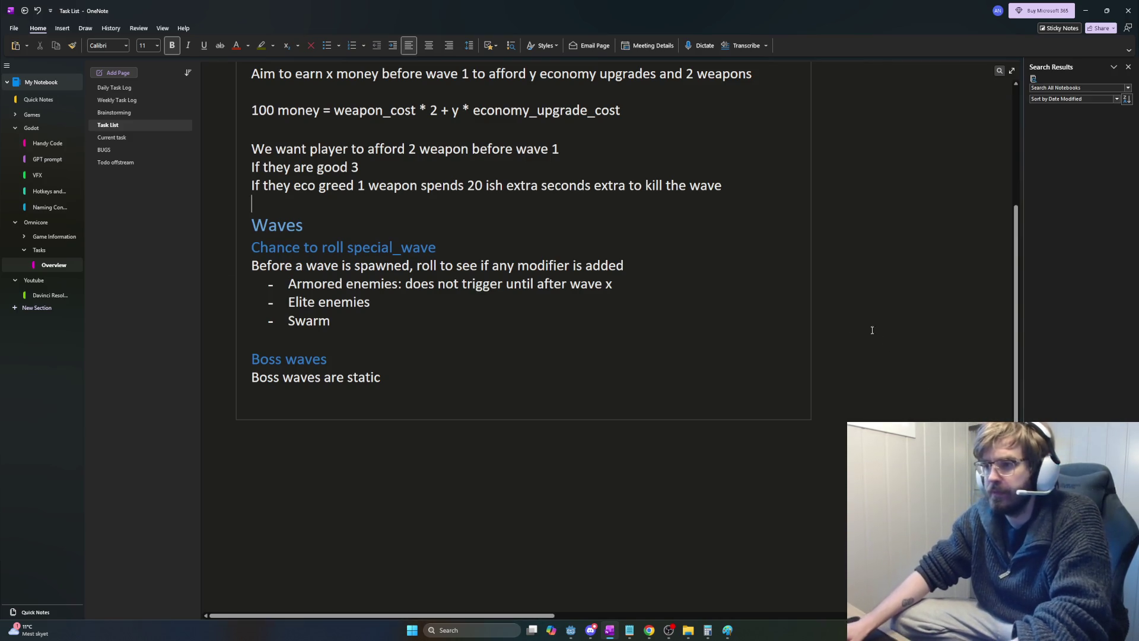
Return to the Godot editor and launch the game with F5.
key("alt+Tab")
key("alt+Tab")
key("alt+shift+Tab")
key("alt+shift+Tab")
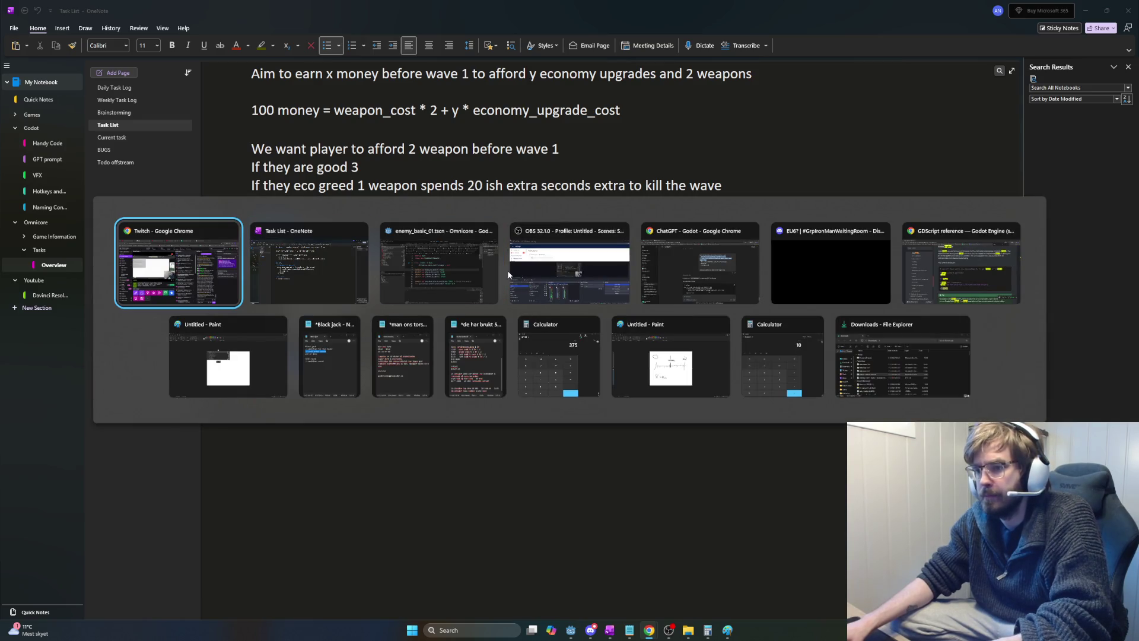
key("Escape")
left_click(550, 288)
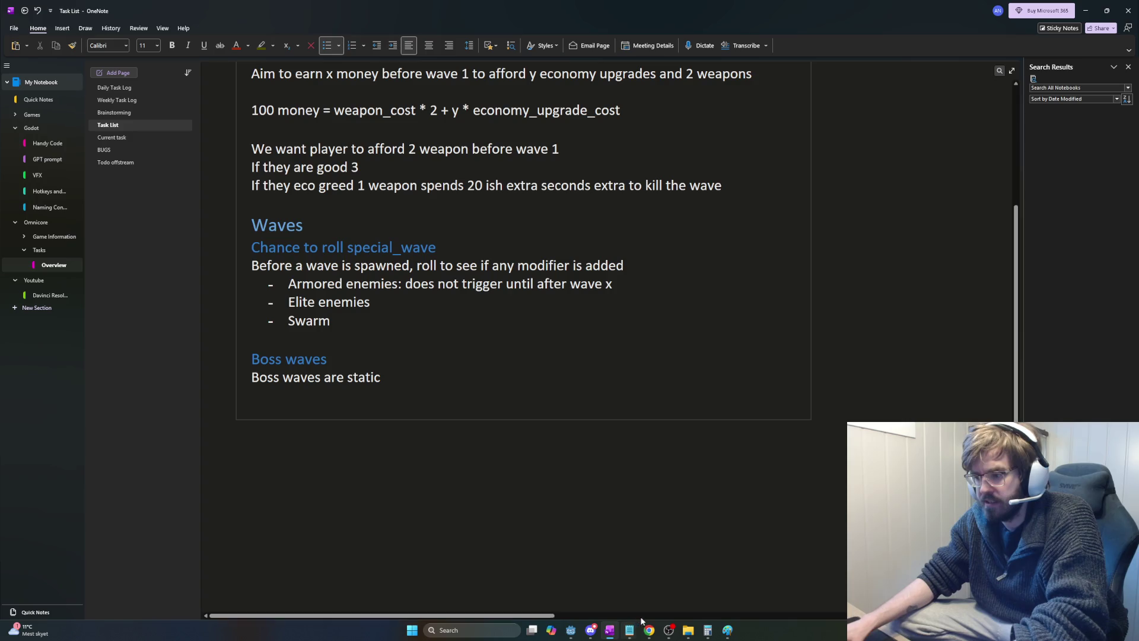
mouse_move(656, 620)
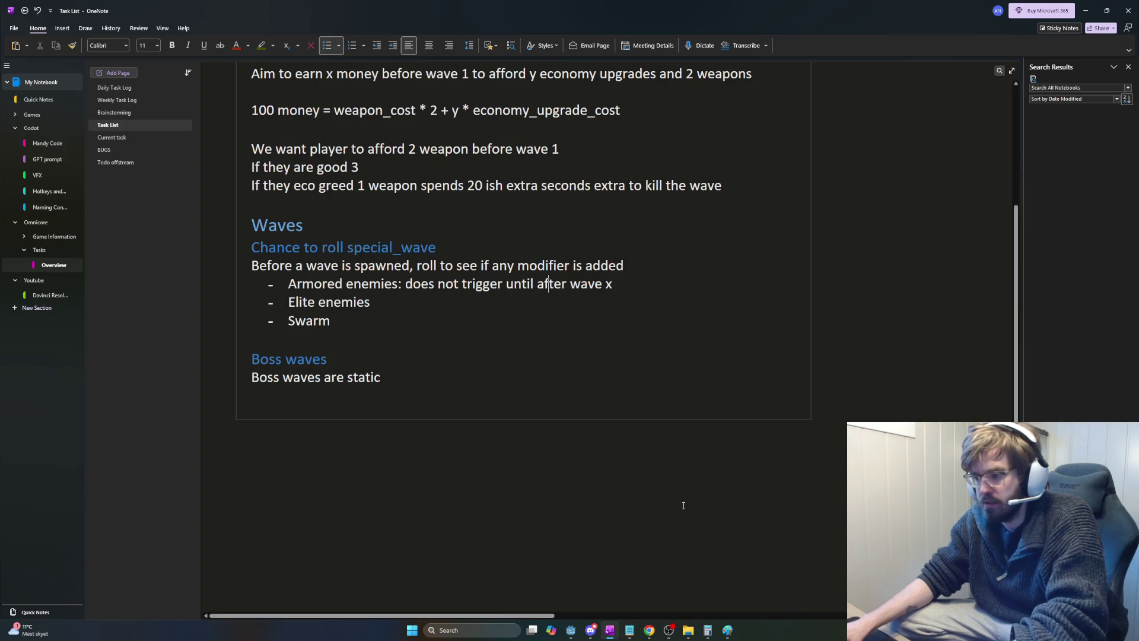
left_click(570, 629)
key("F5")
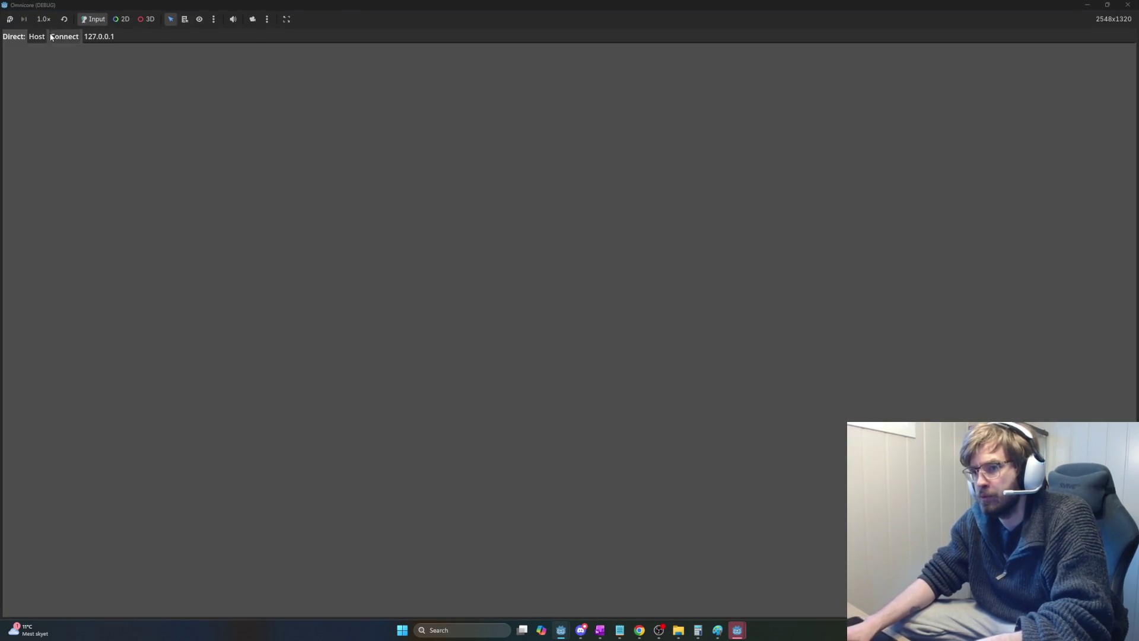
Host a game session and unlock the Missile Launcher at its weapon block.
left_click(36, 36)
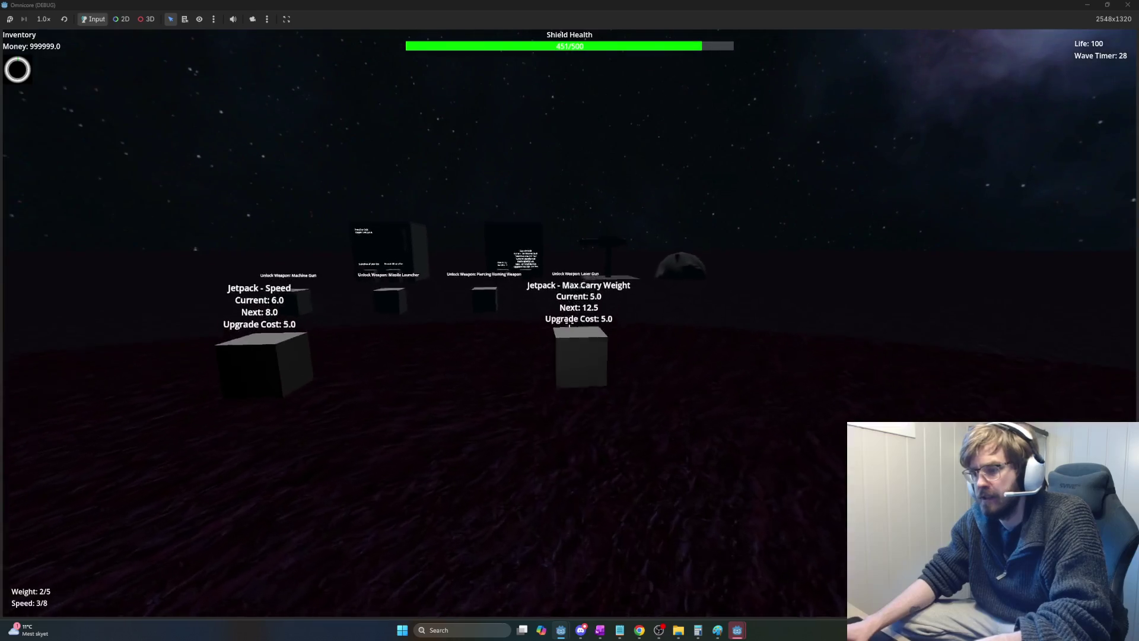
key("w")
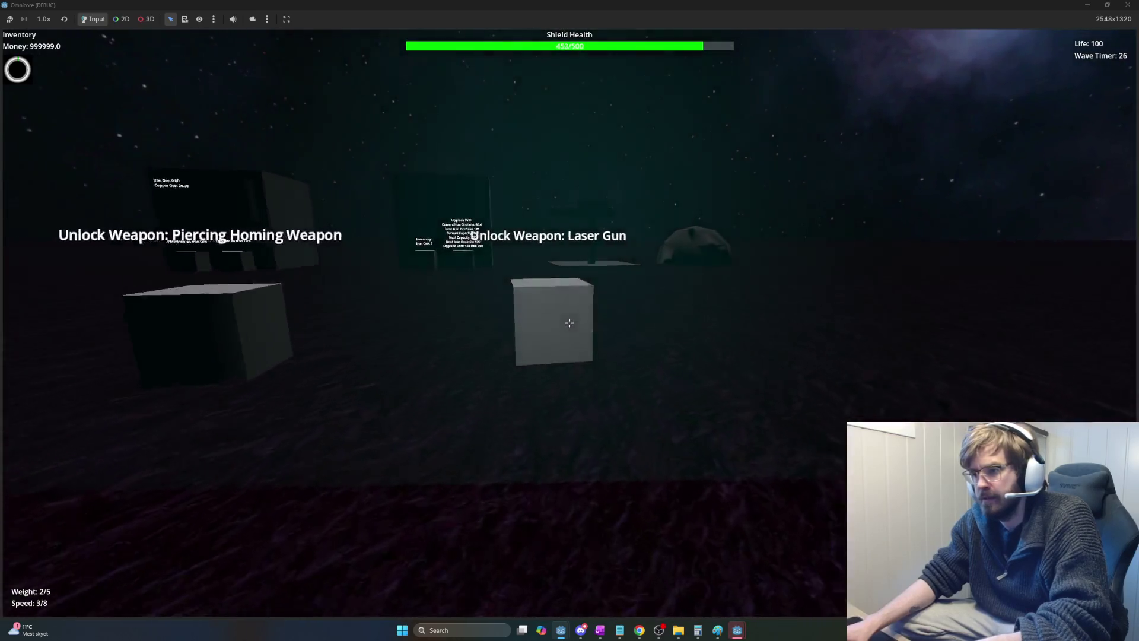
key("w")
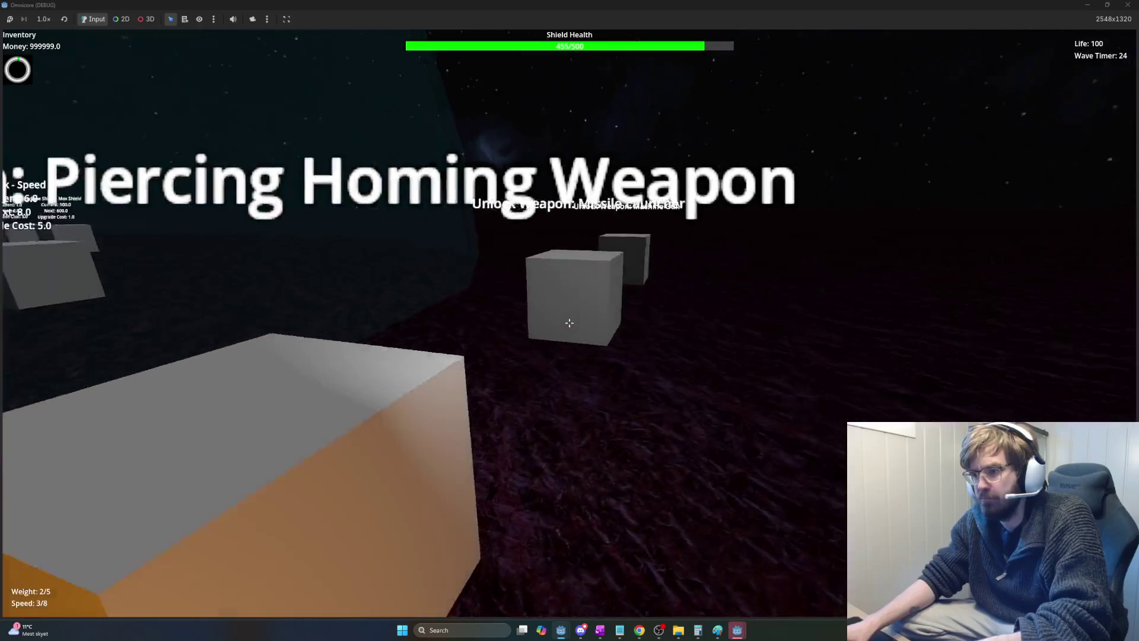
left_click(570, 323)
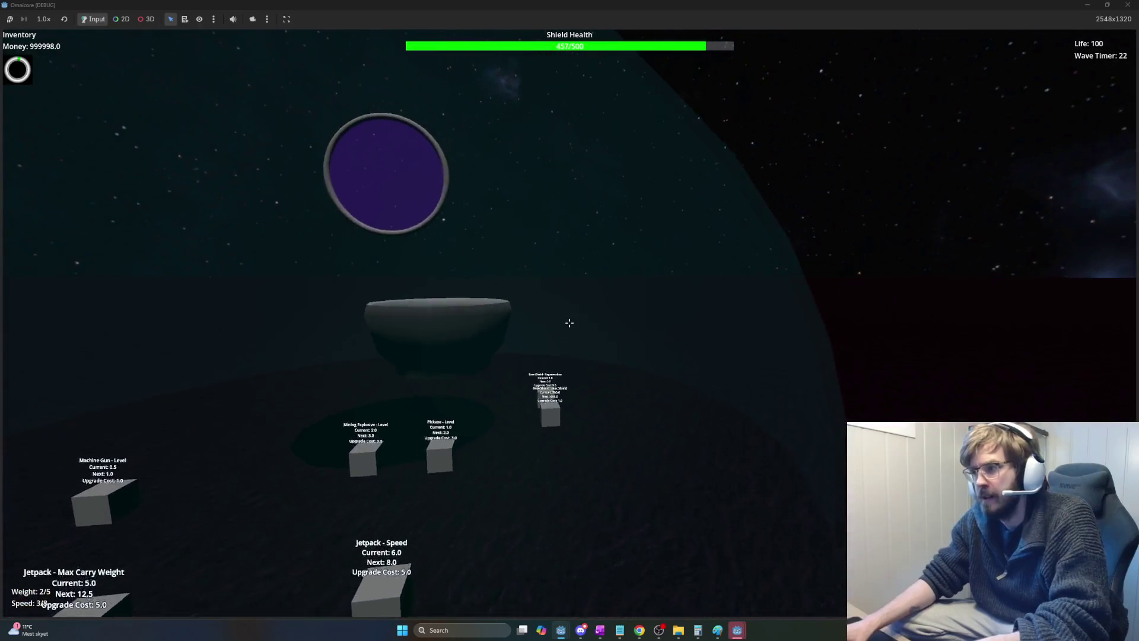
Look around the base, portal and bowl while waiting for the wave to start.
key("s")
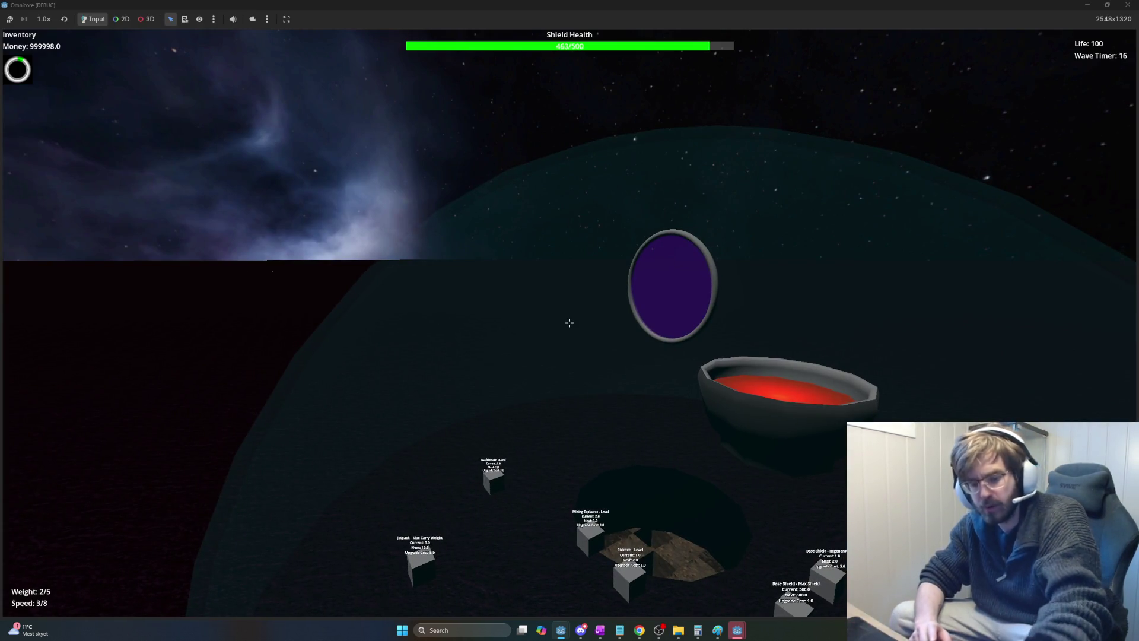
key("a")
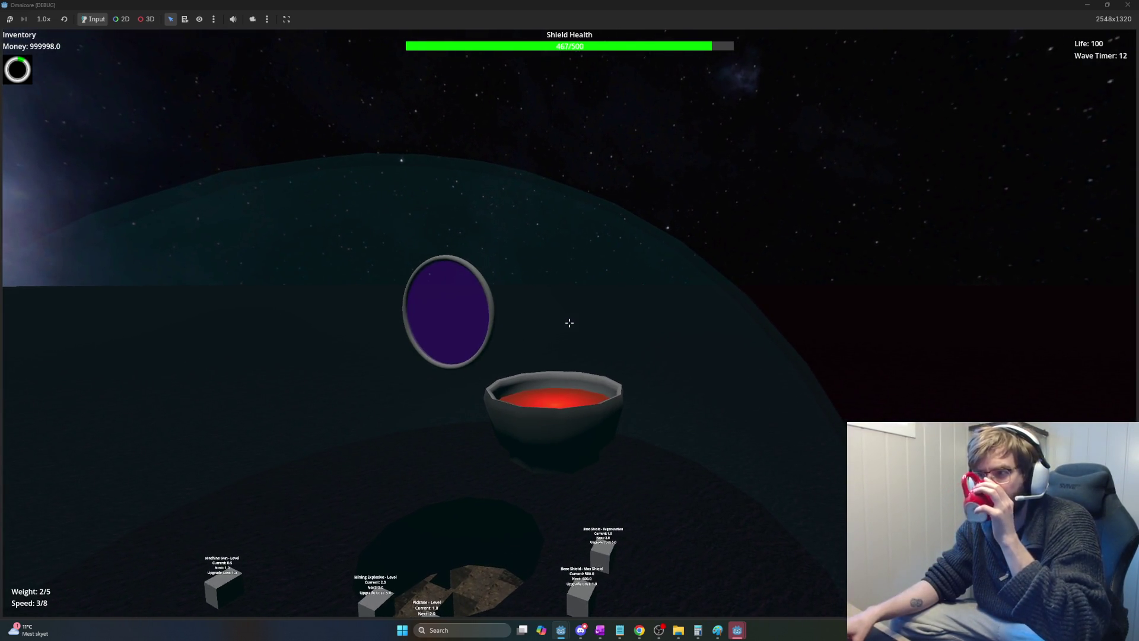
key("w")
key("d")
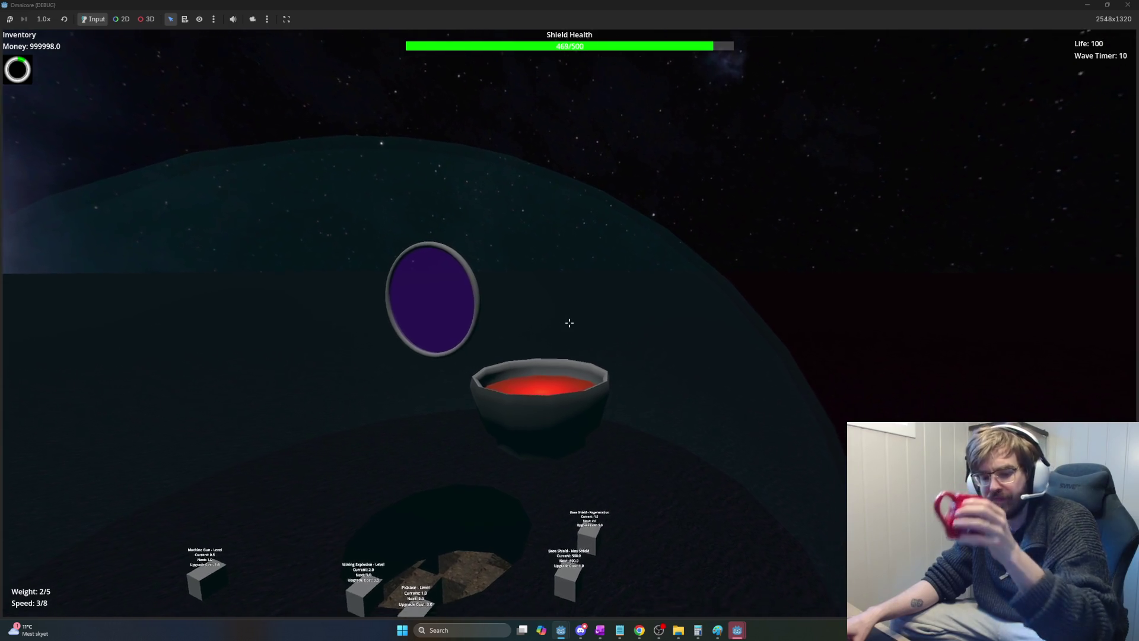
key("d")
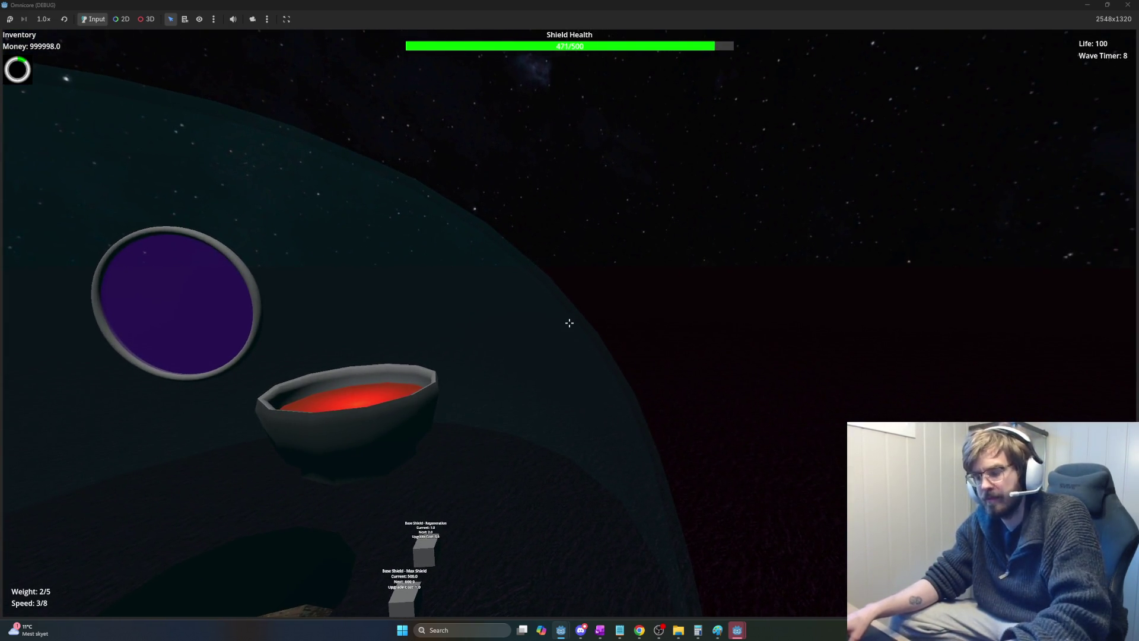
key("s")
key("a")
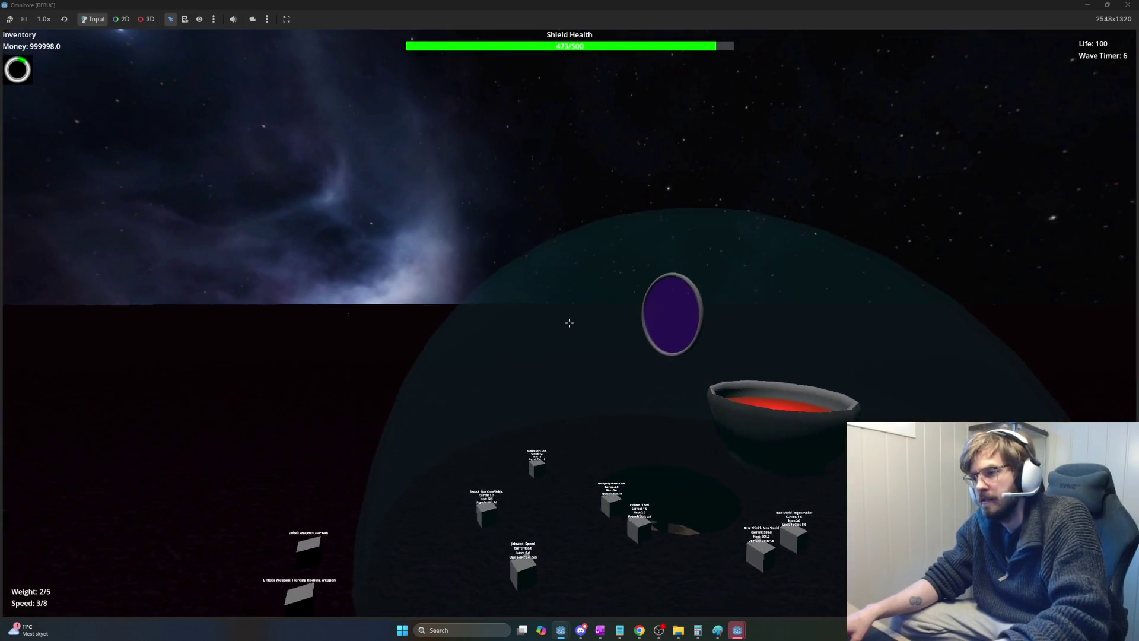
key("s")
key("d")
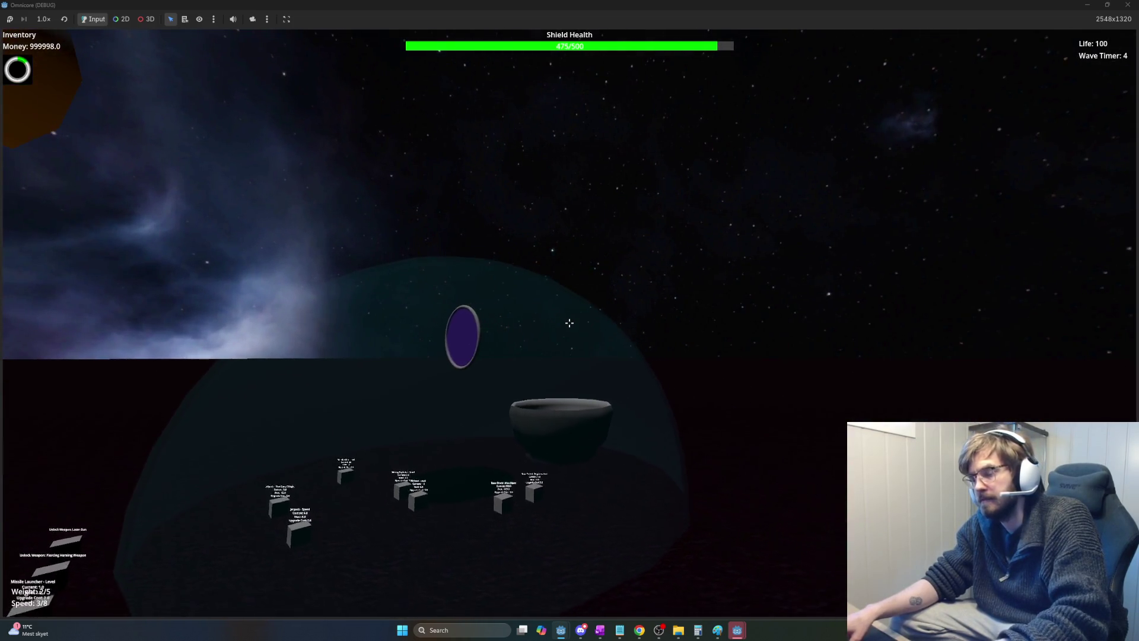
key("a")
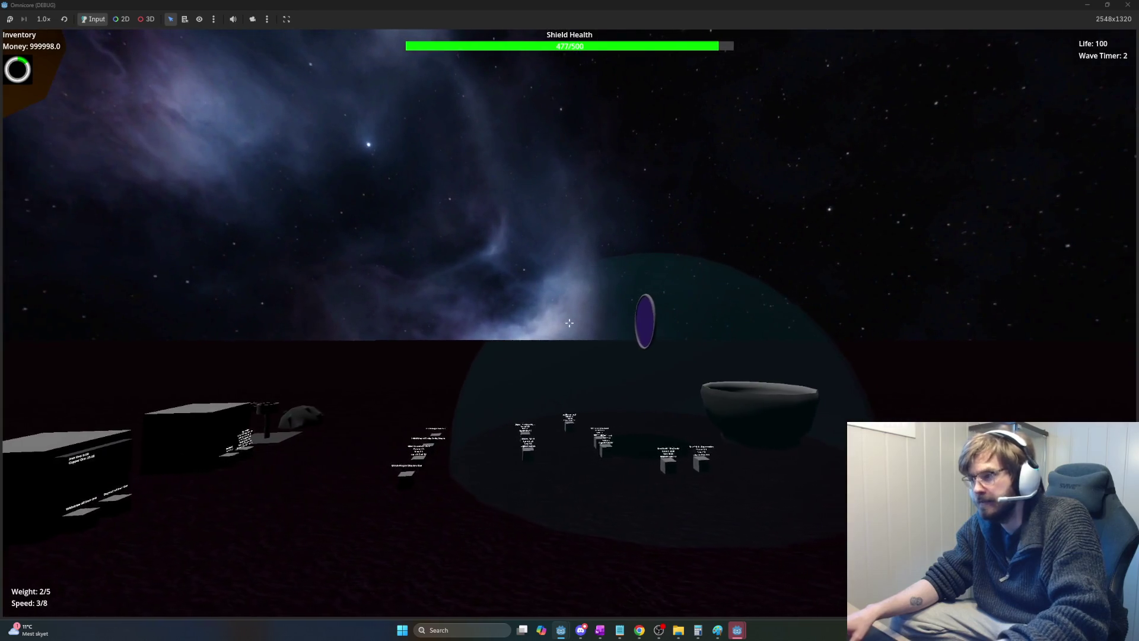
key("d")
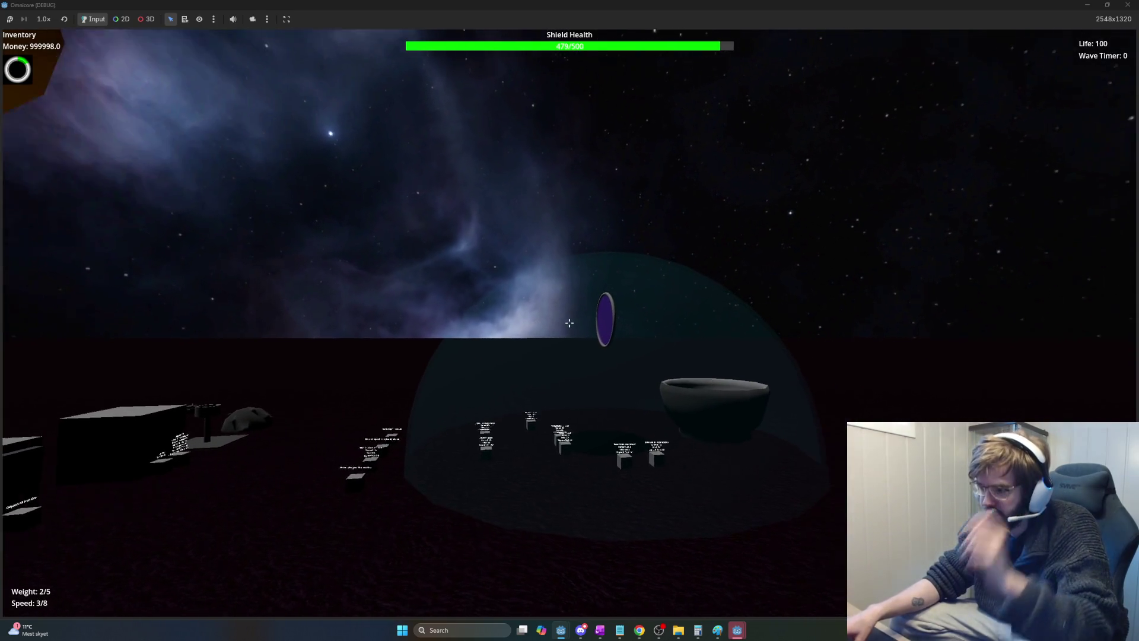
Track the capsule enemy arriving from the sky and watch it get destroyed near the turret.
key("Up")
key("a")
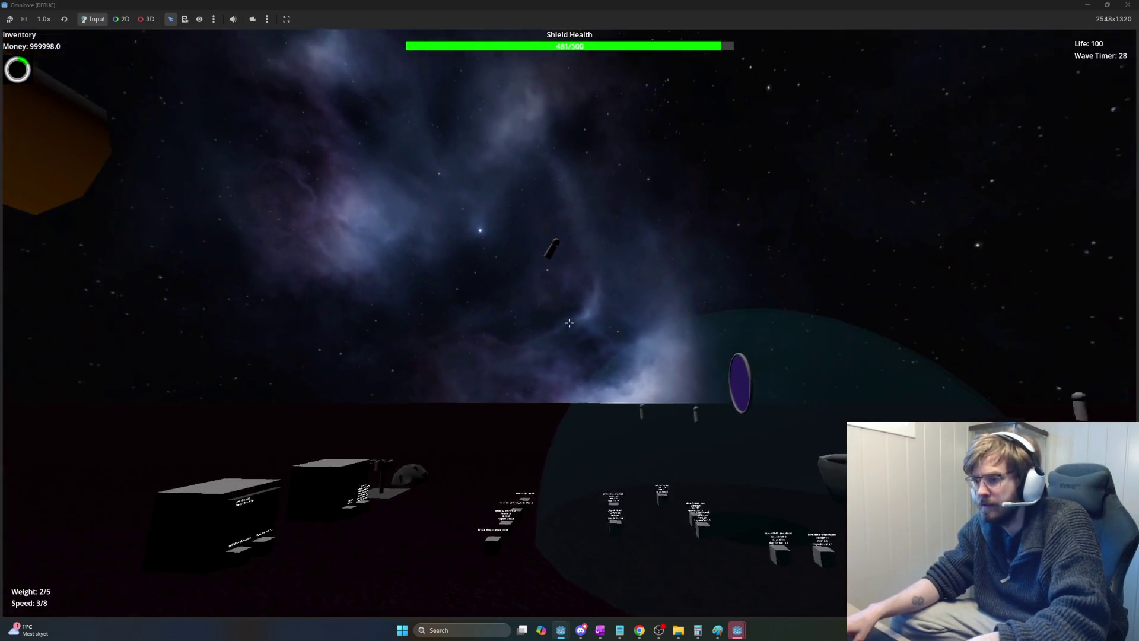
key("Up")
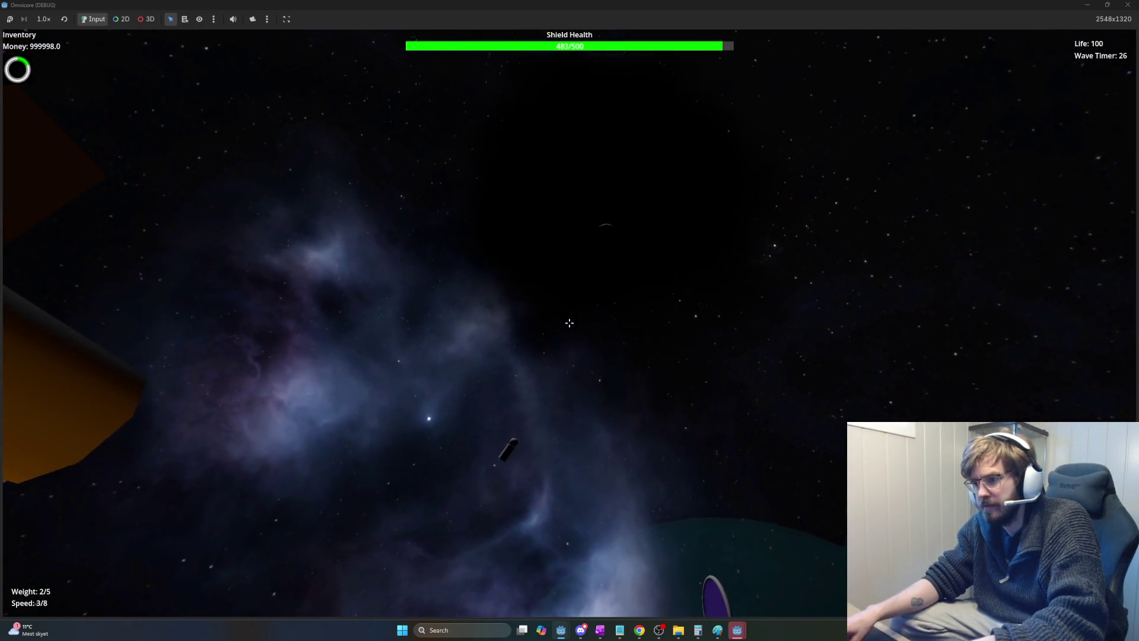
key("Down")
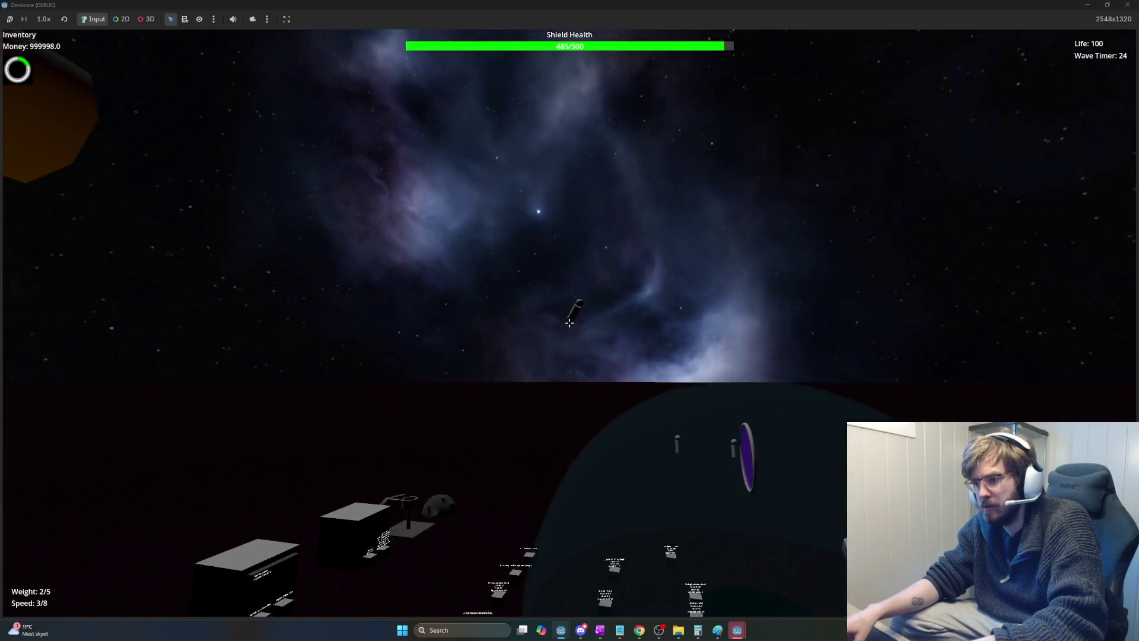
key("w")
key("d")
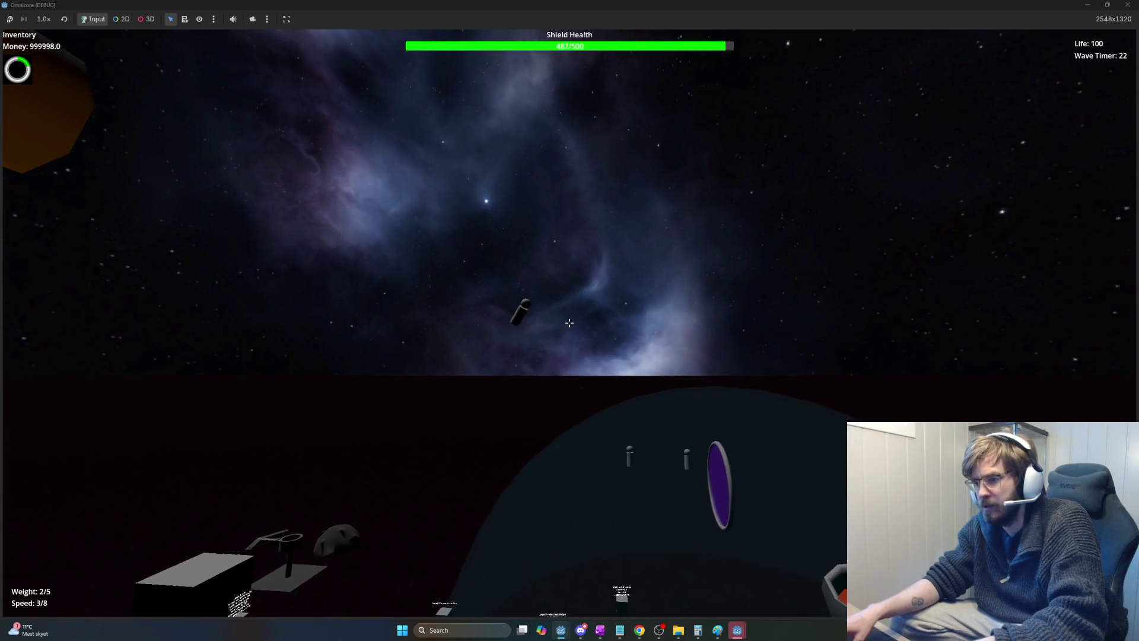
key("w")
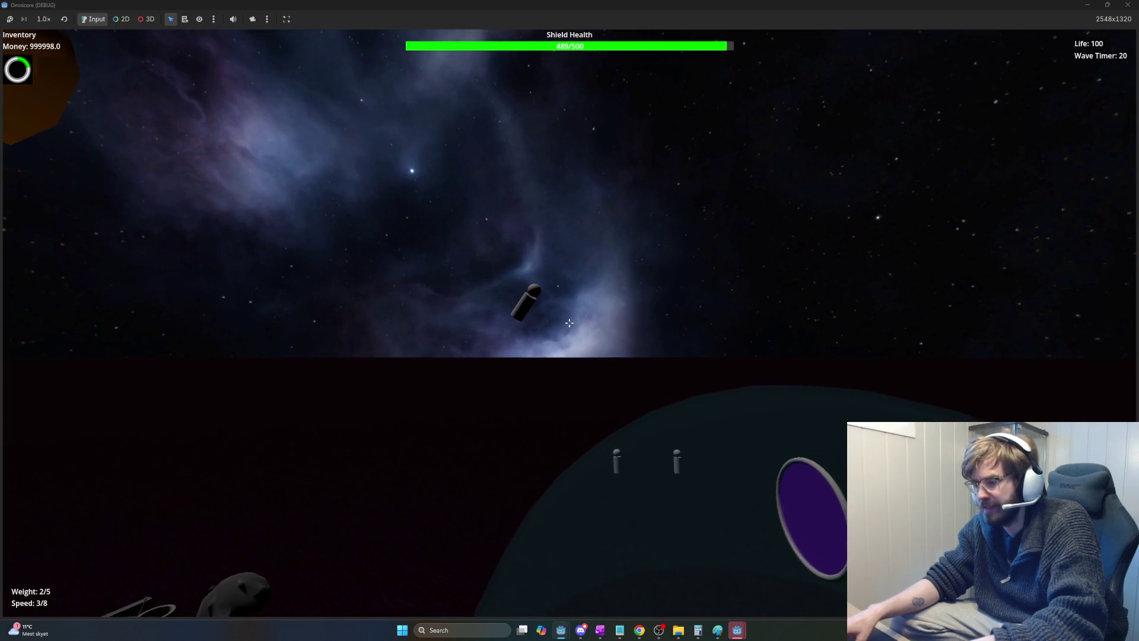
key("Down")
key("d")
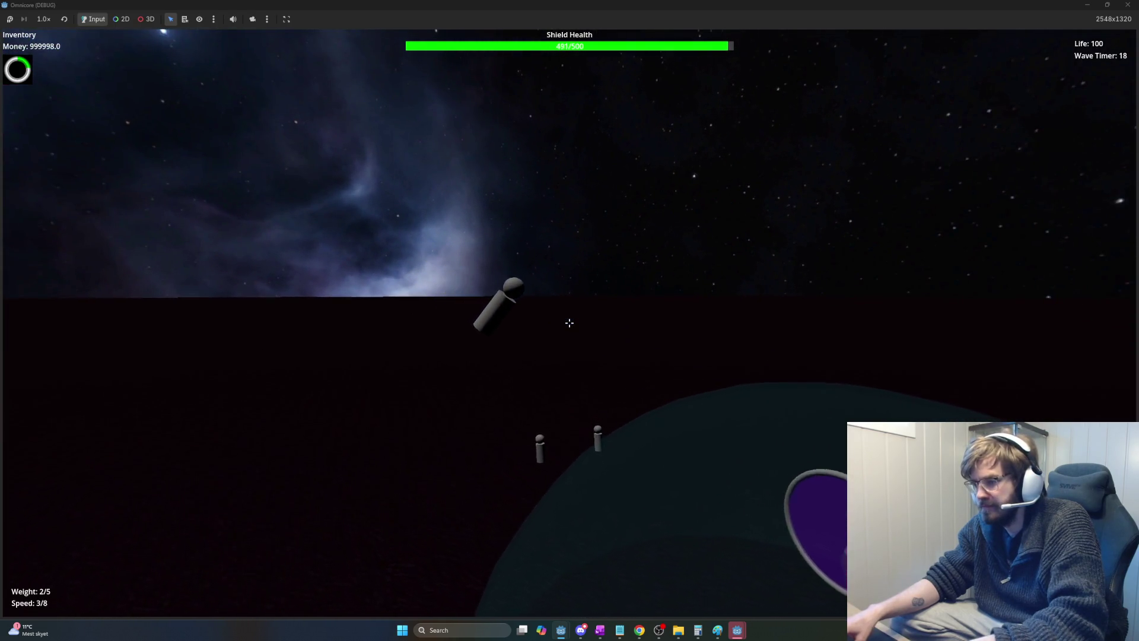
key("a")
key("d")
key("Down")
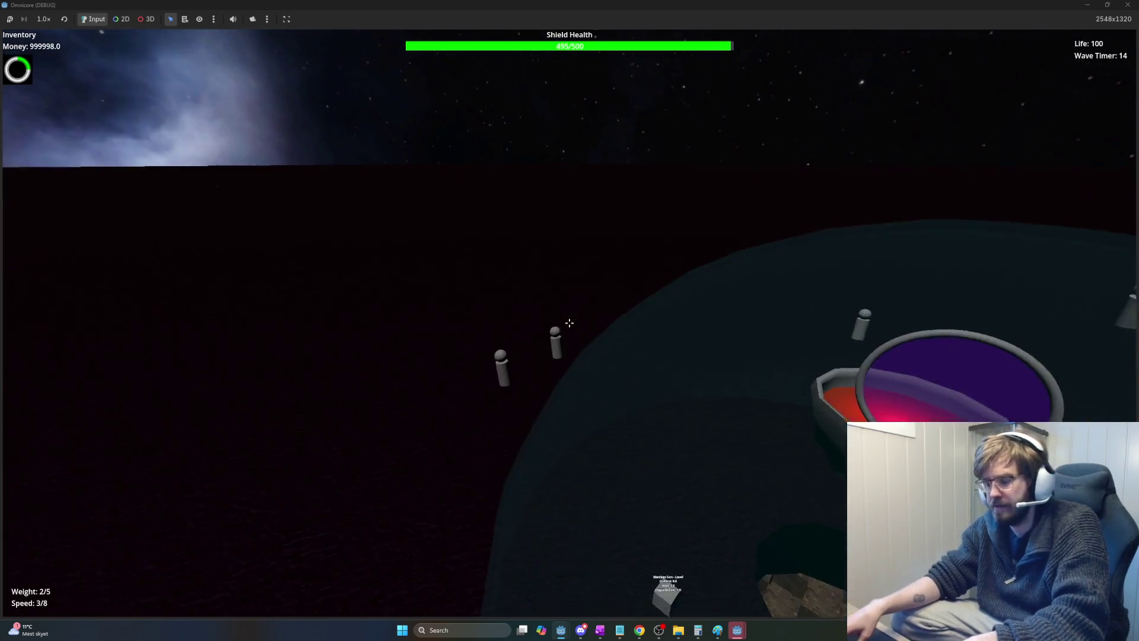
Sweep the view along the dome to watch the turrets and enemies hitting the shield.
key("Down")
key("d")
key("Down")
key("d")
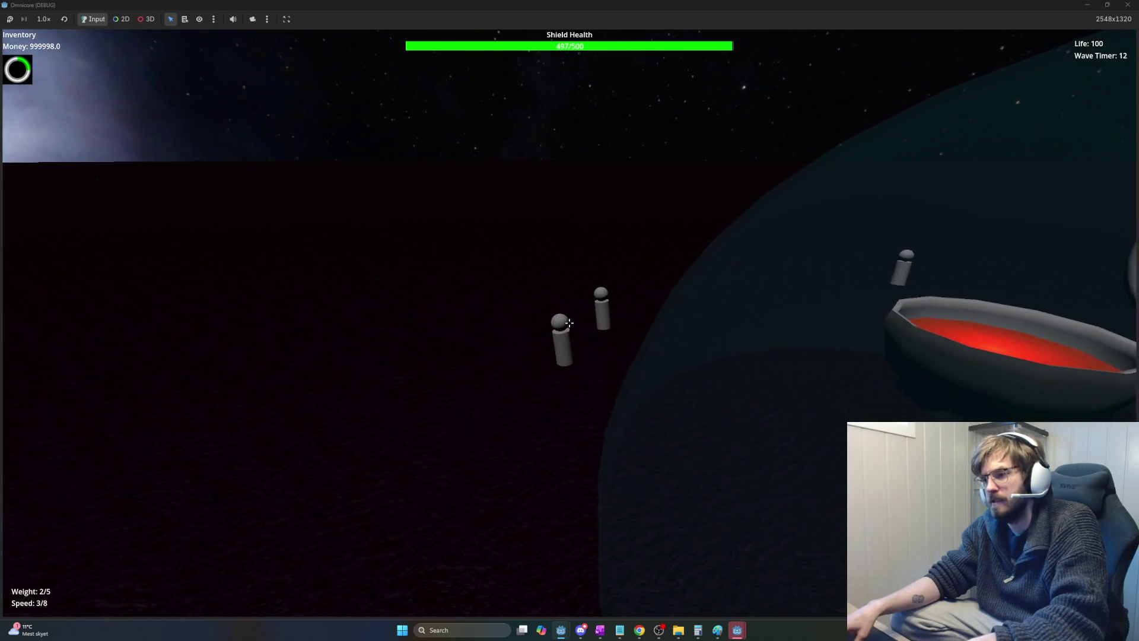
key("d")
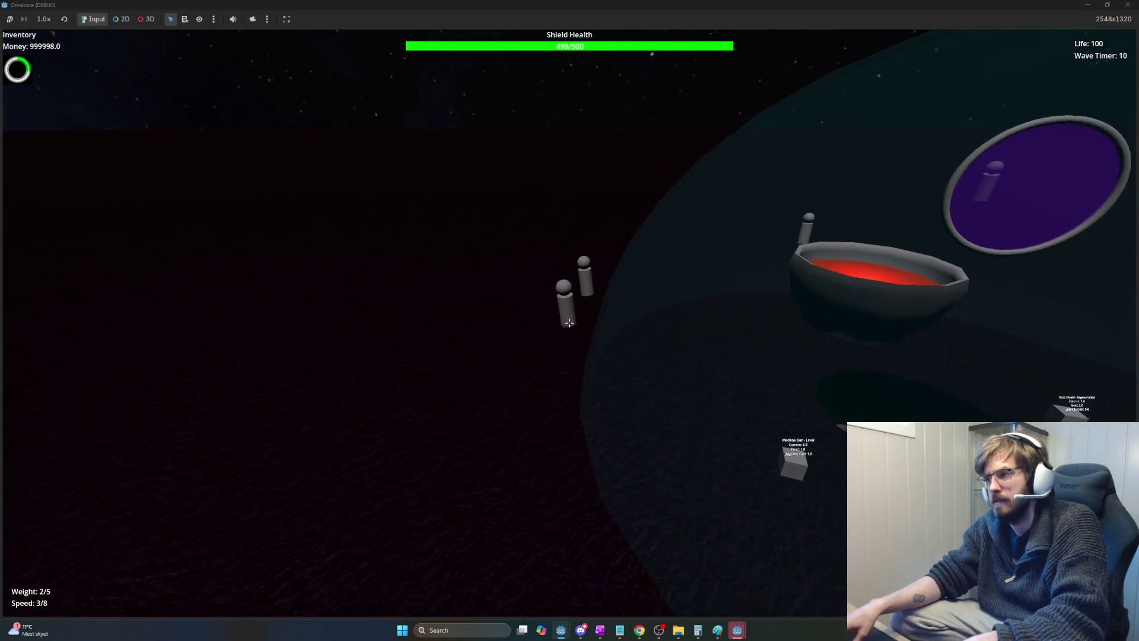
key("d")
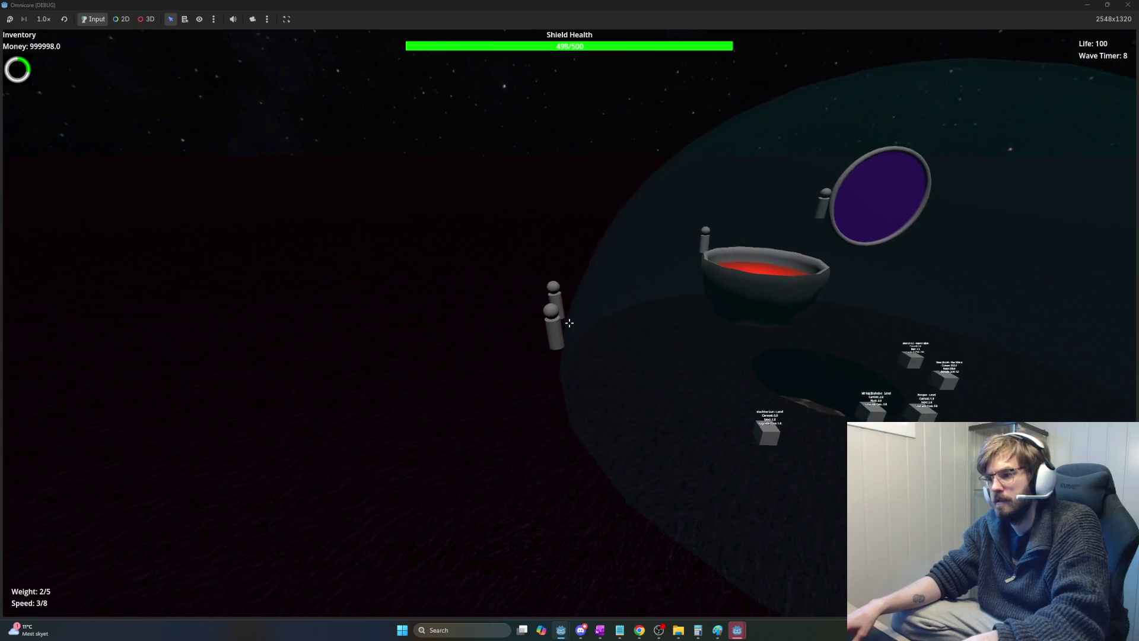
key("d")
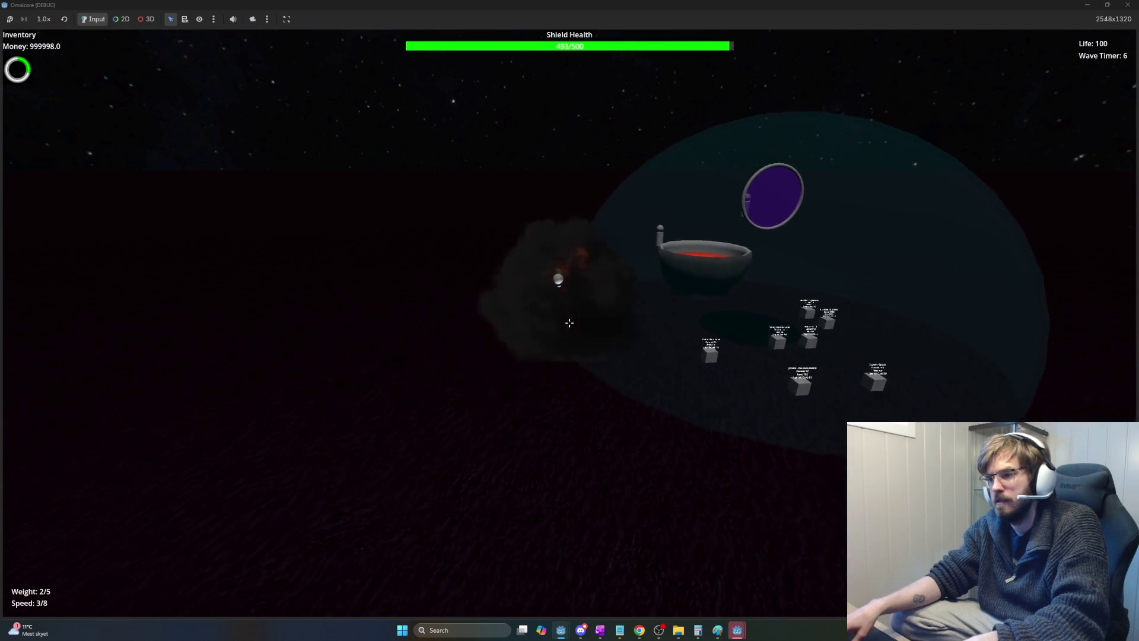
key("a")
key("d")
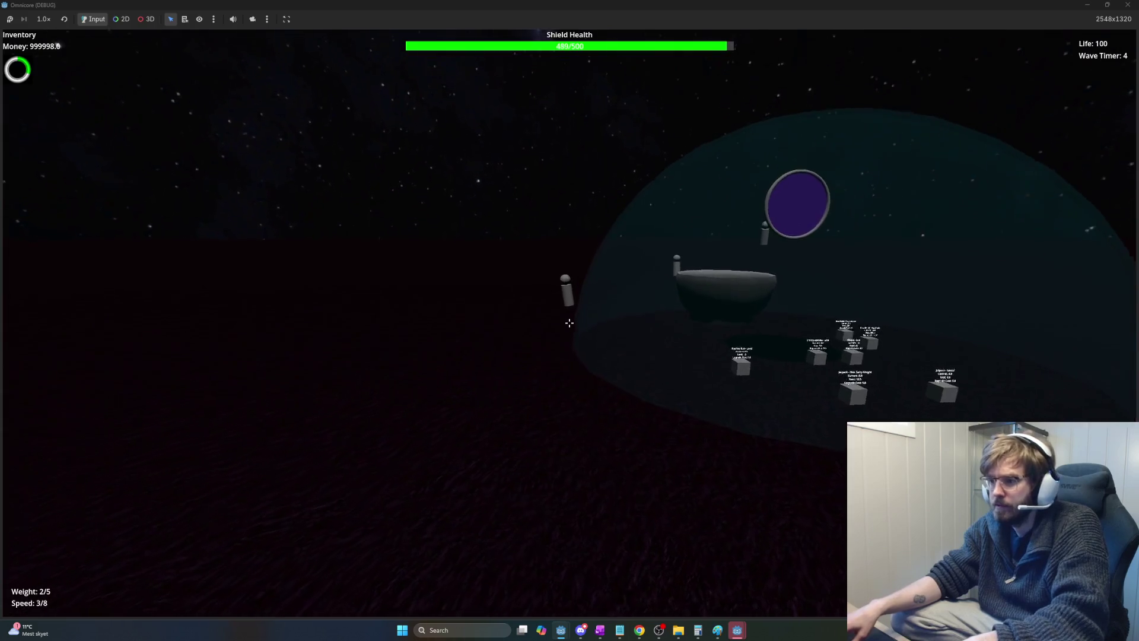
Fly toward the domed base's pillar and bowl, then steer up and away.
key("d")
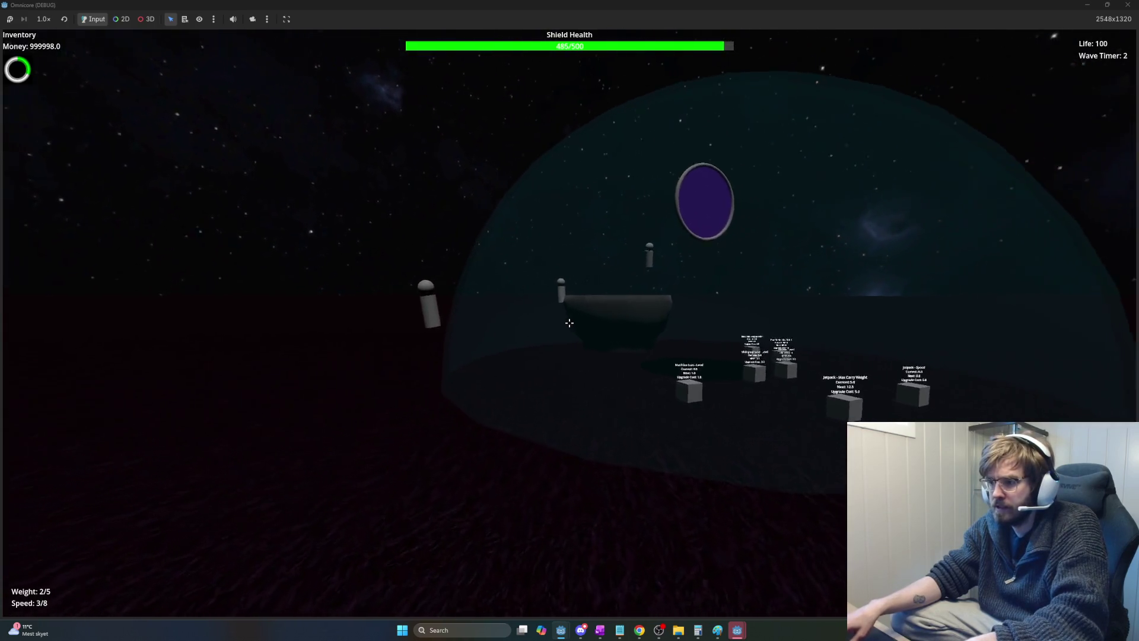
key("a")
key("w")
key("d")
key("w")
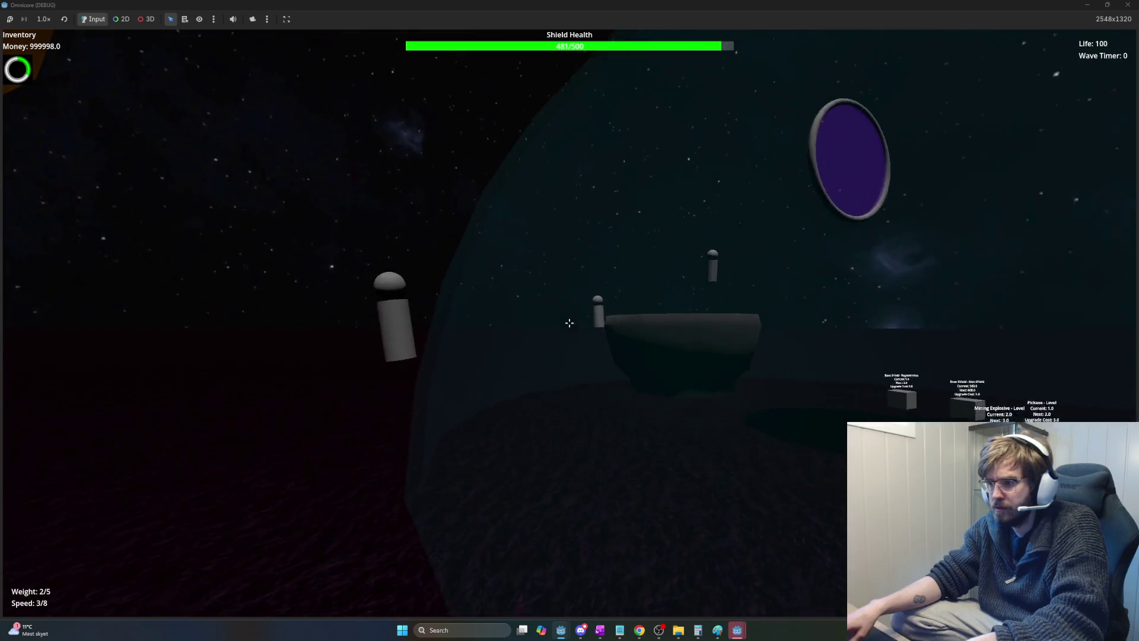
key("a")
key("w")
key("d")
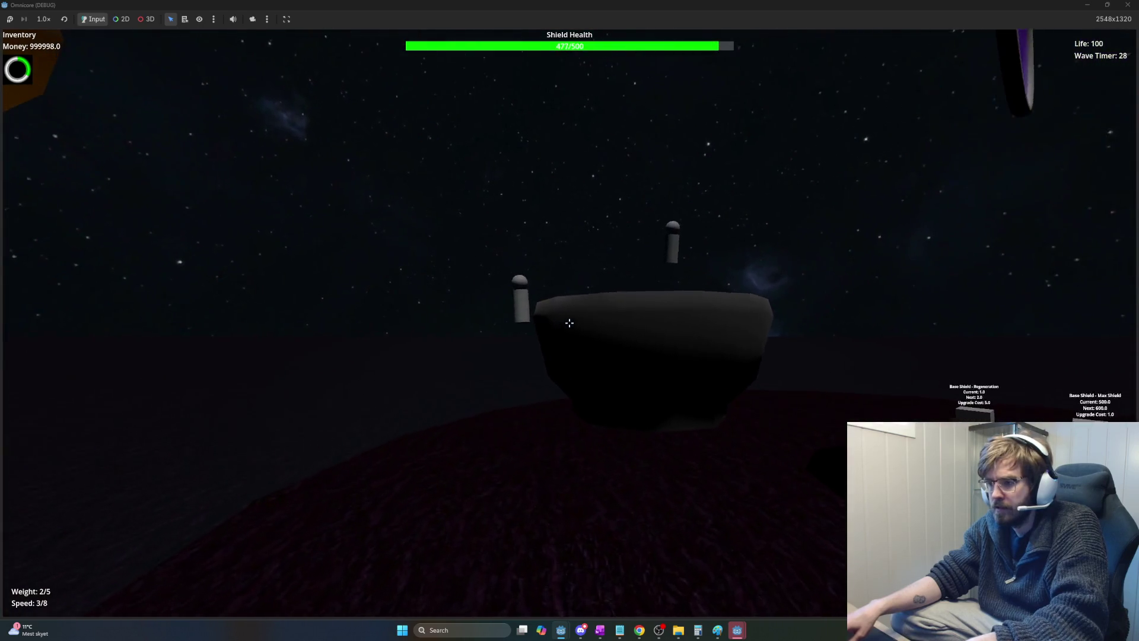
key("a")
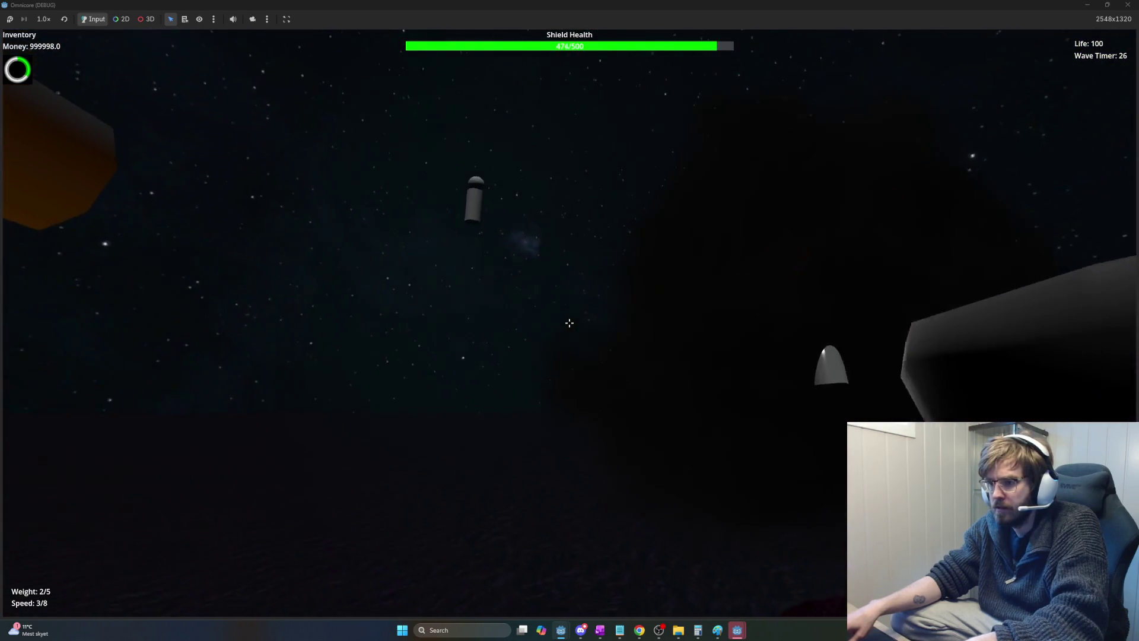
Circle the planet past the cylinder and ring toward the upgrade stations as the shield drops.
key("d")
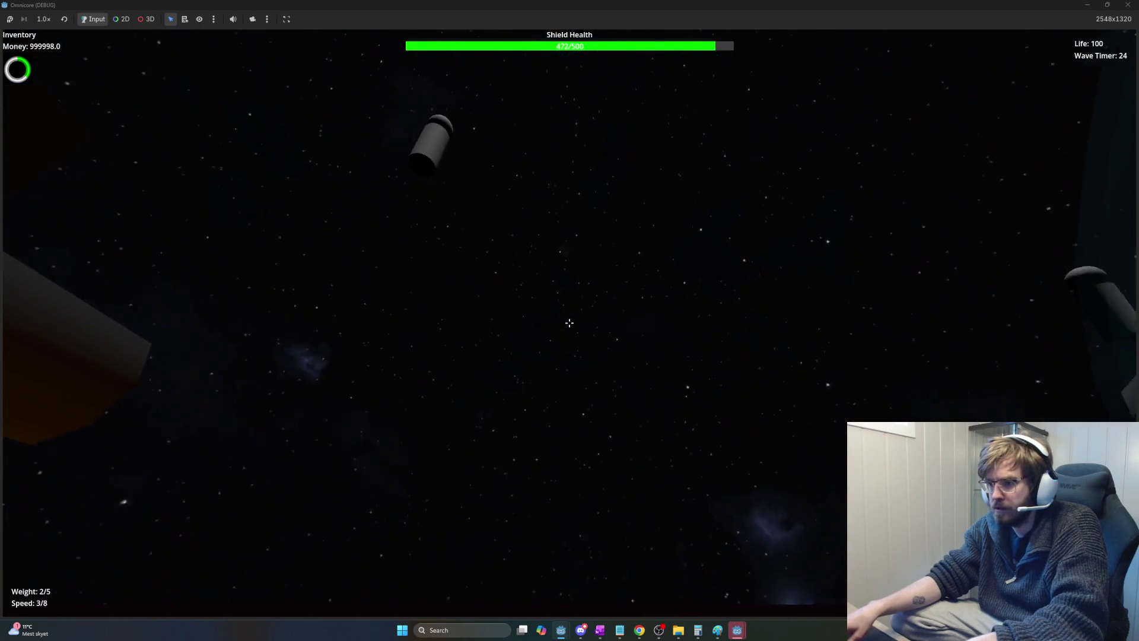
key("d")
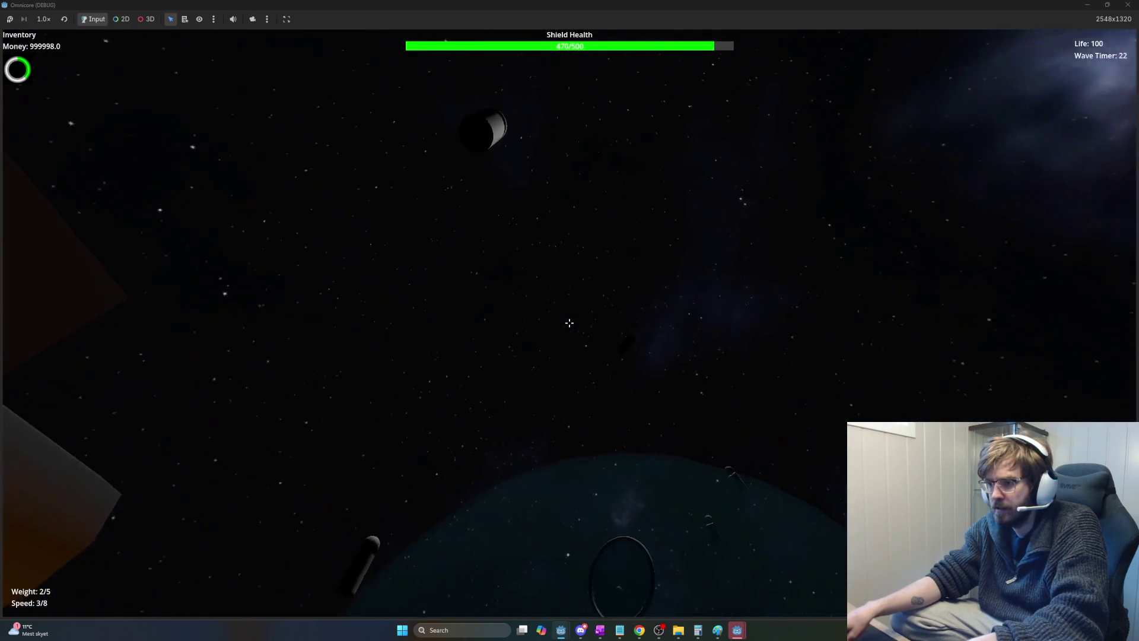
key("a")
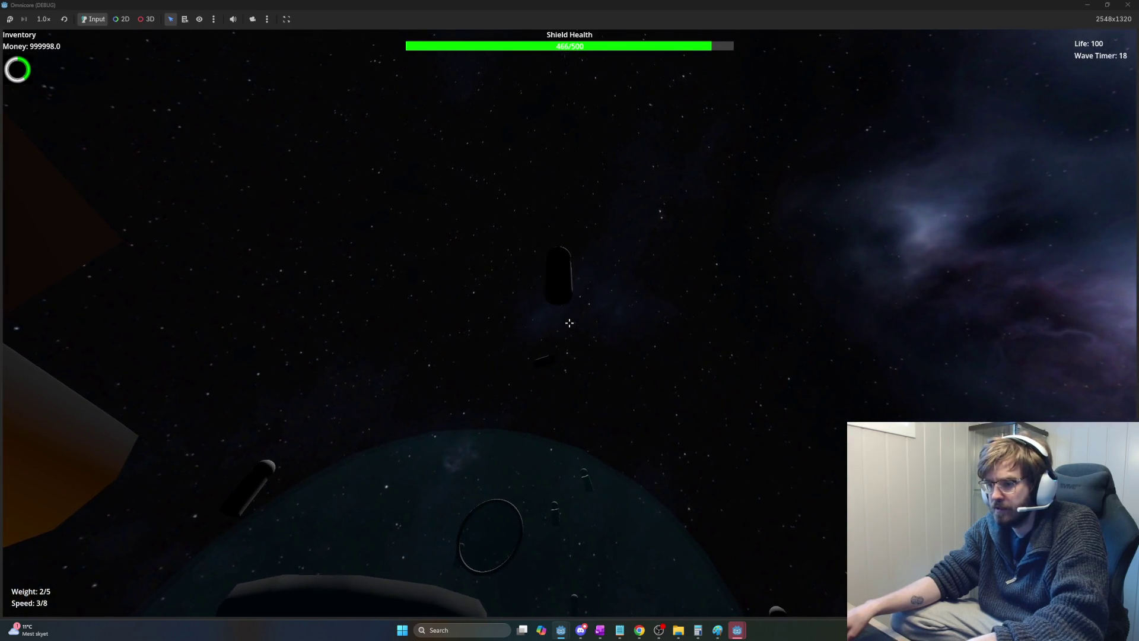
key("a")
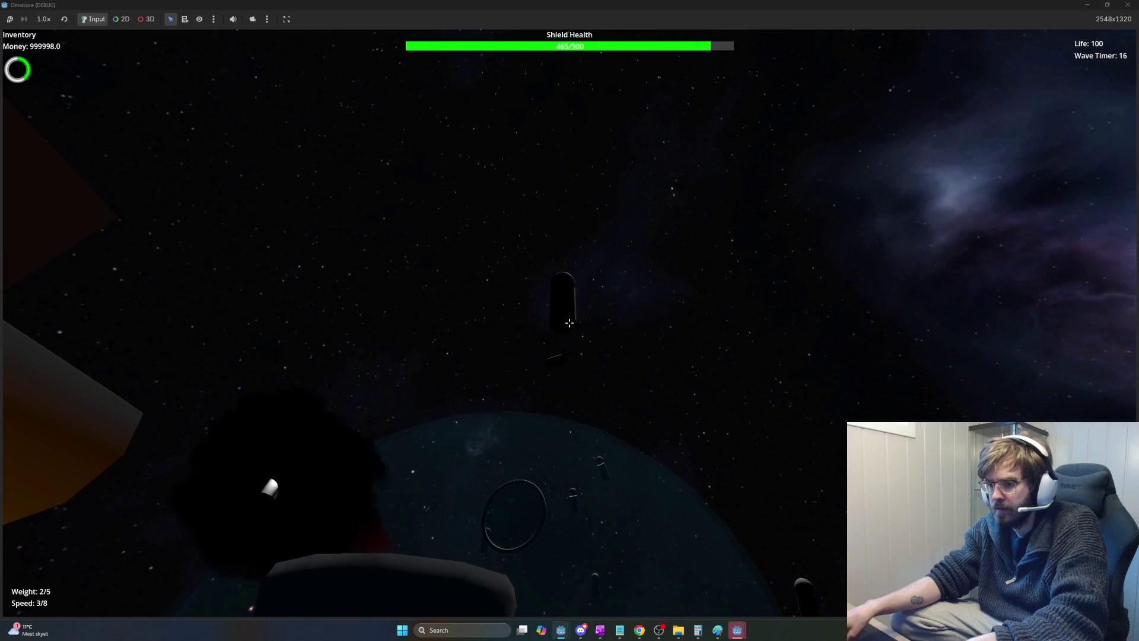
key("a")
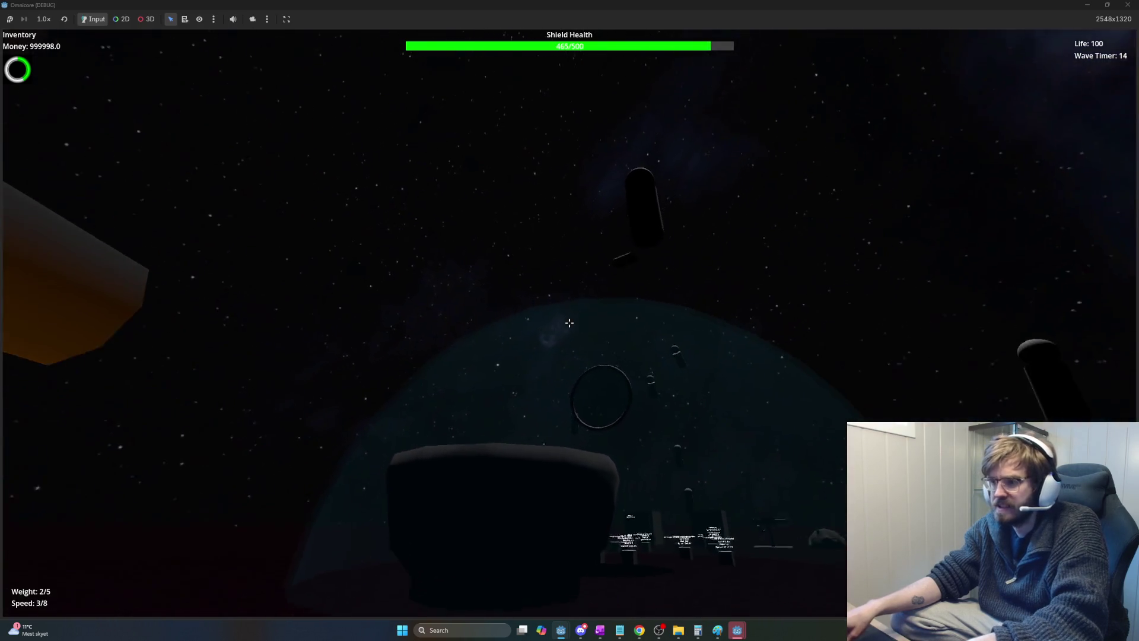
key("w")
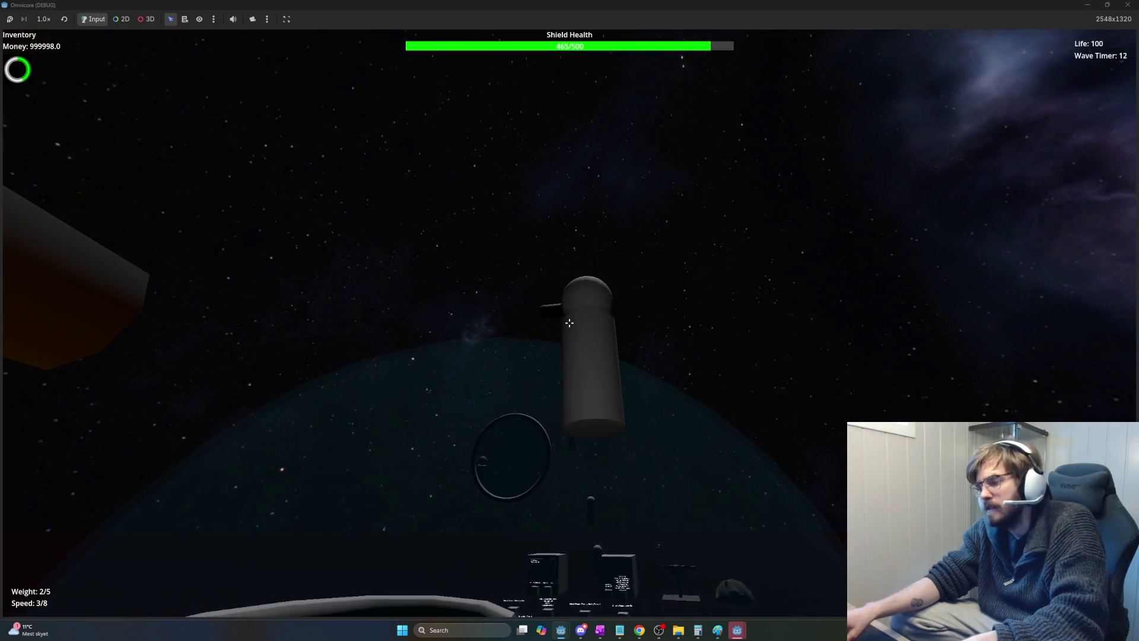
key("s")
key("a")
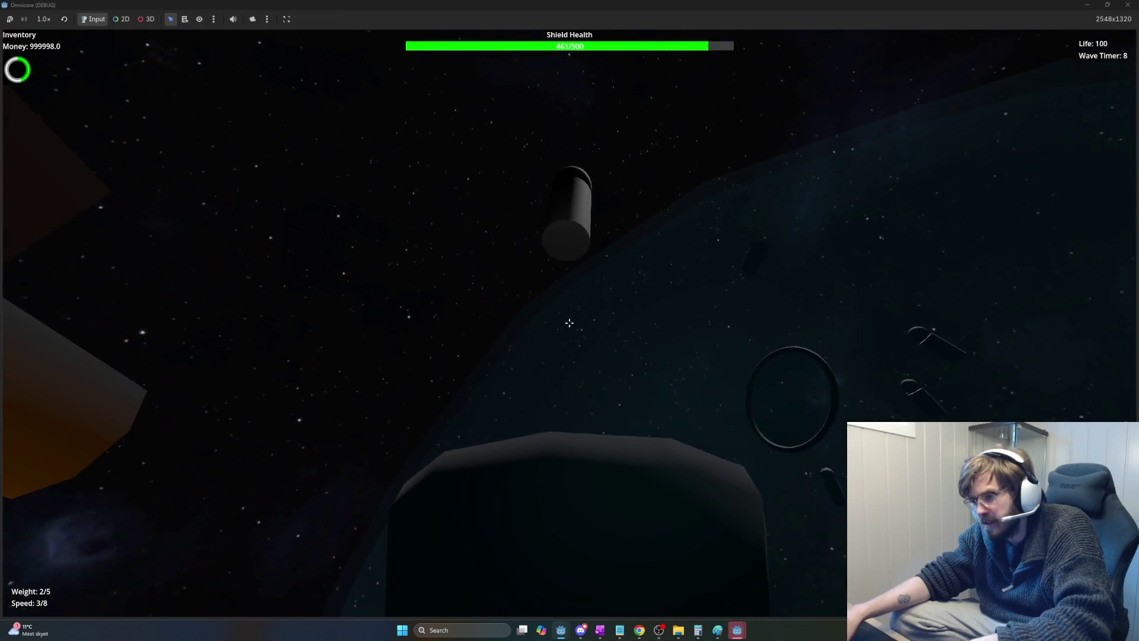
key("d")
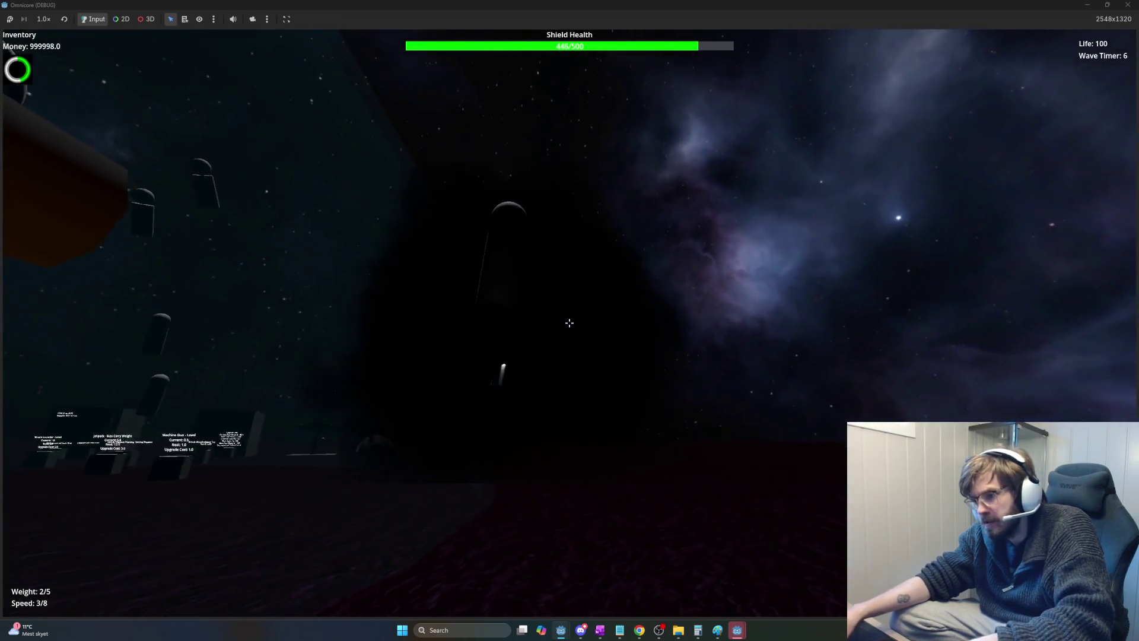
key("a")
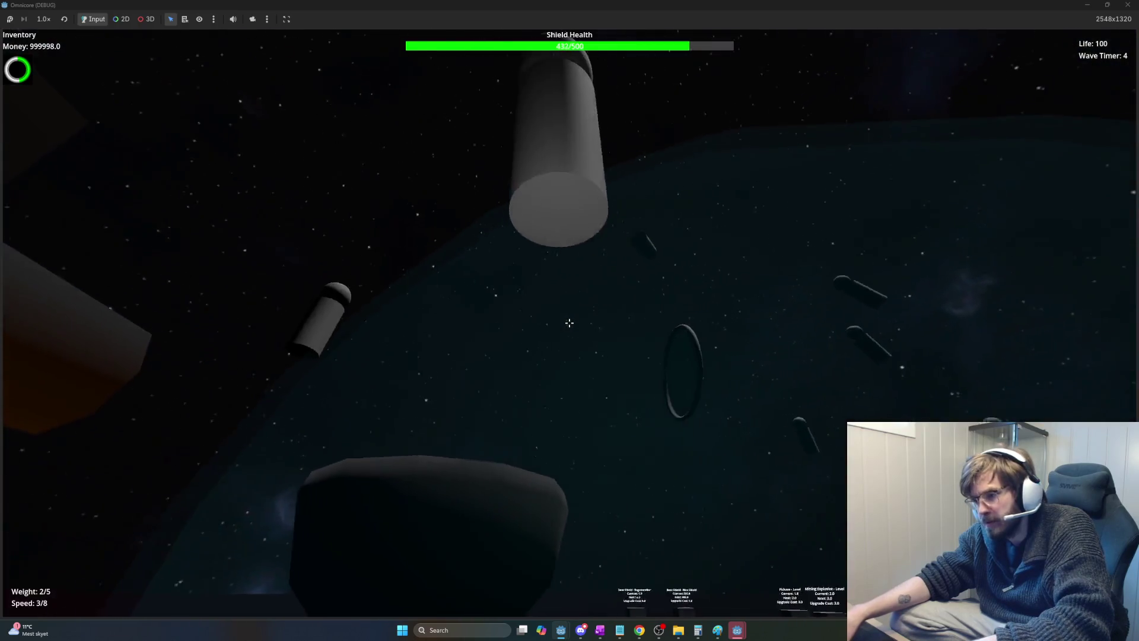
key("d")
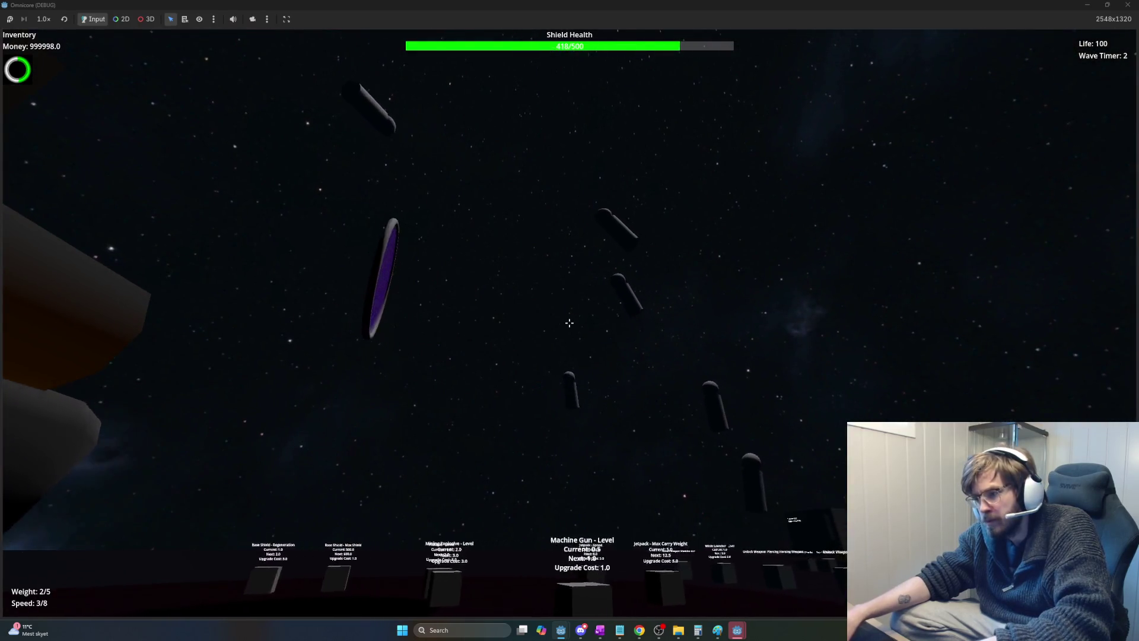
key("space")
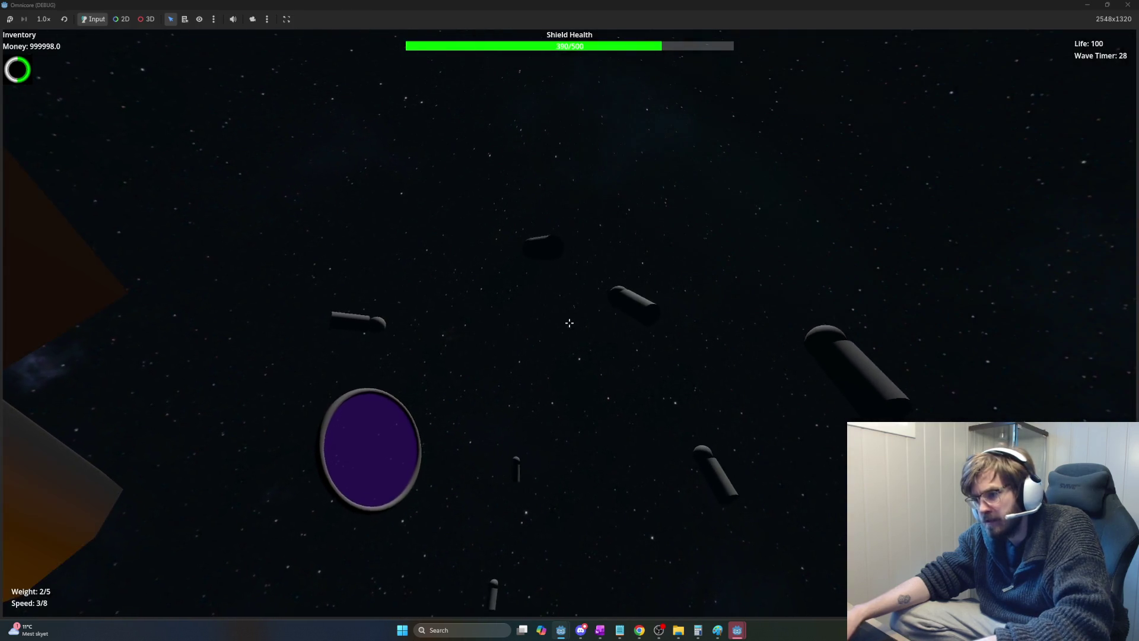
key("d")
key("d")
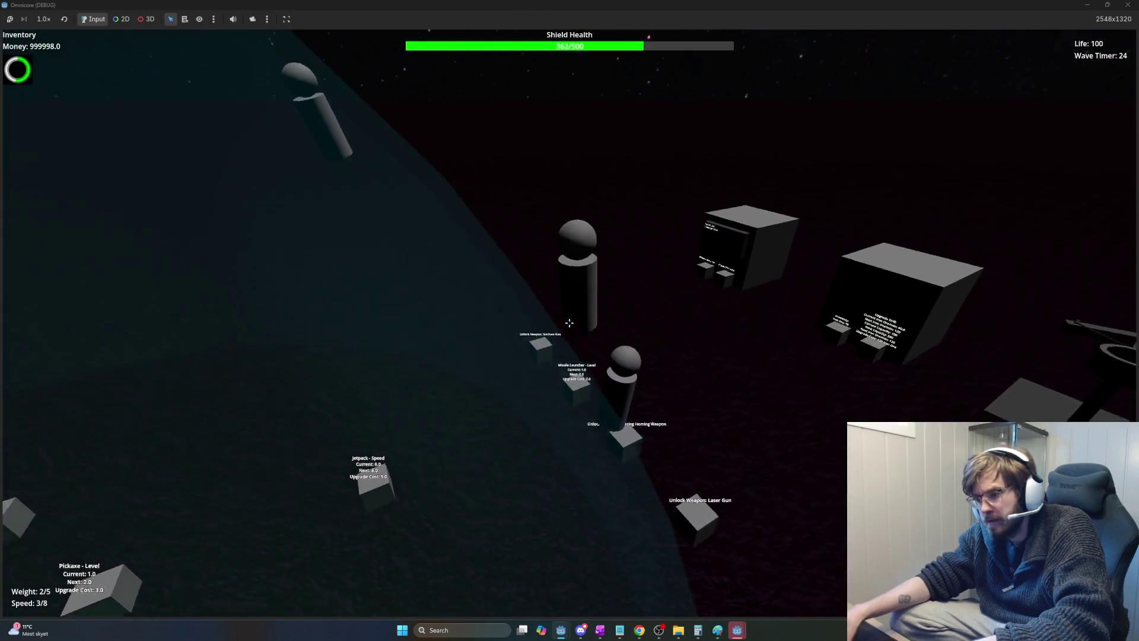
Climb above the planet, sweep toward the enemy sphere until the shield breaks, then stop with F8.
key("space")
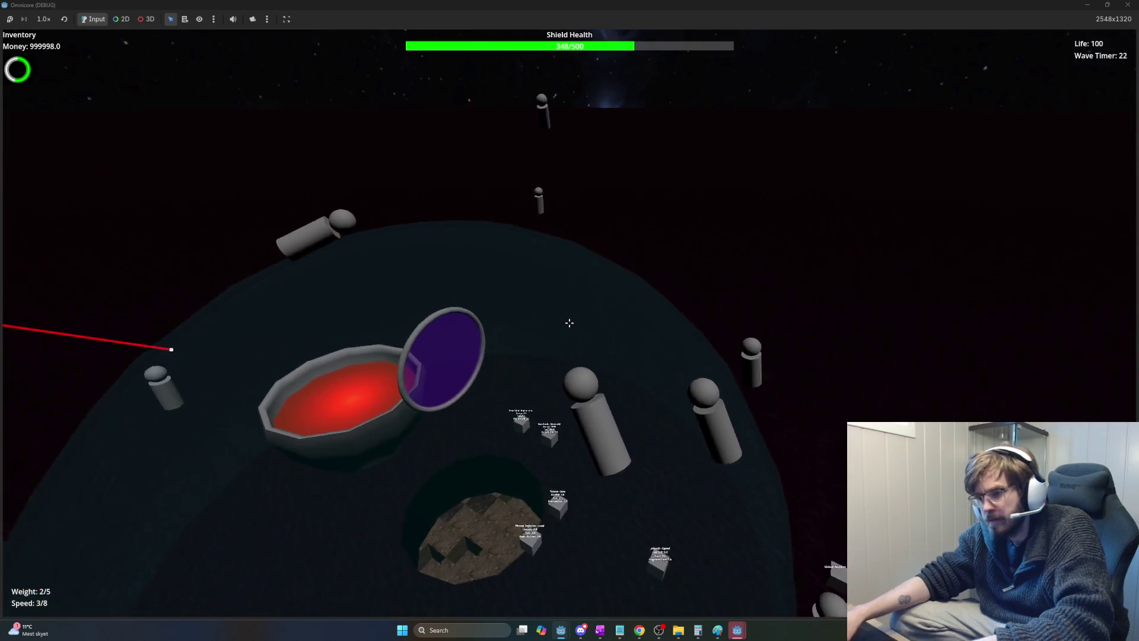
key("space")
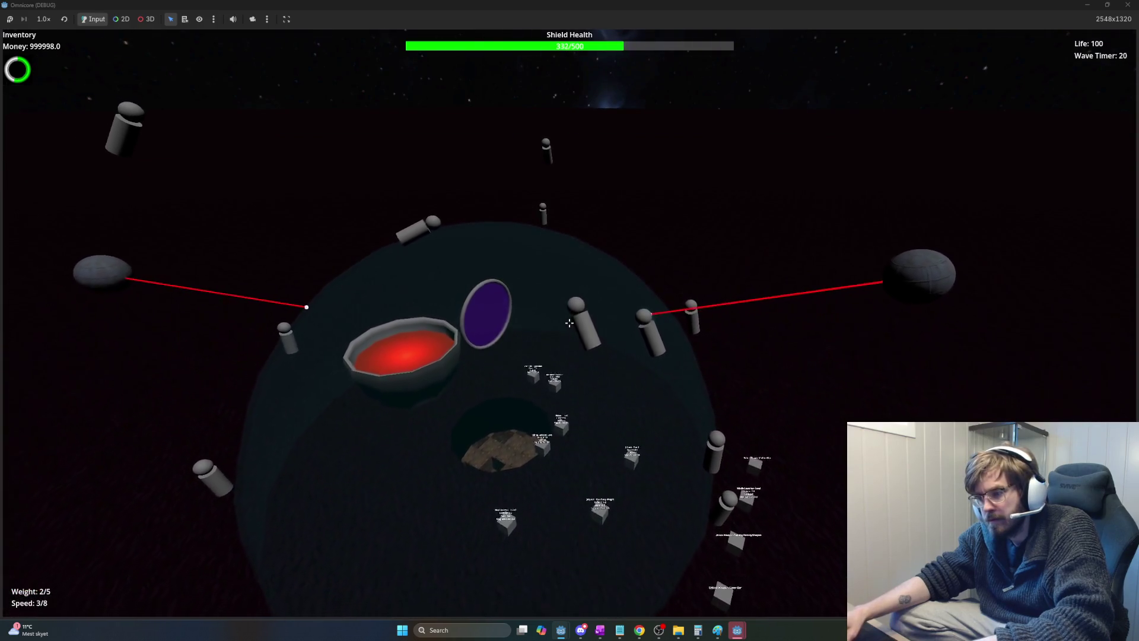
key("d")
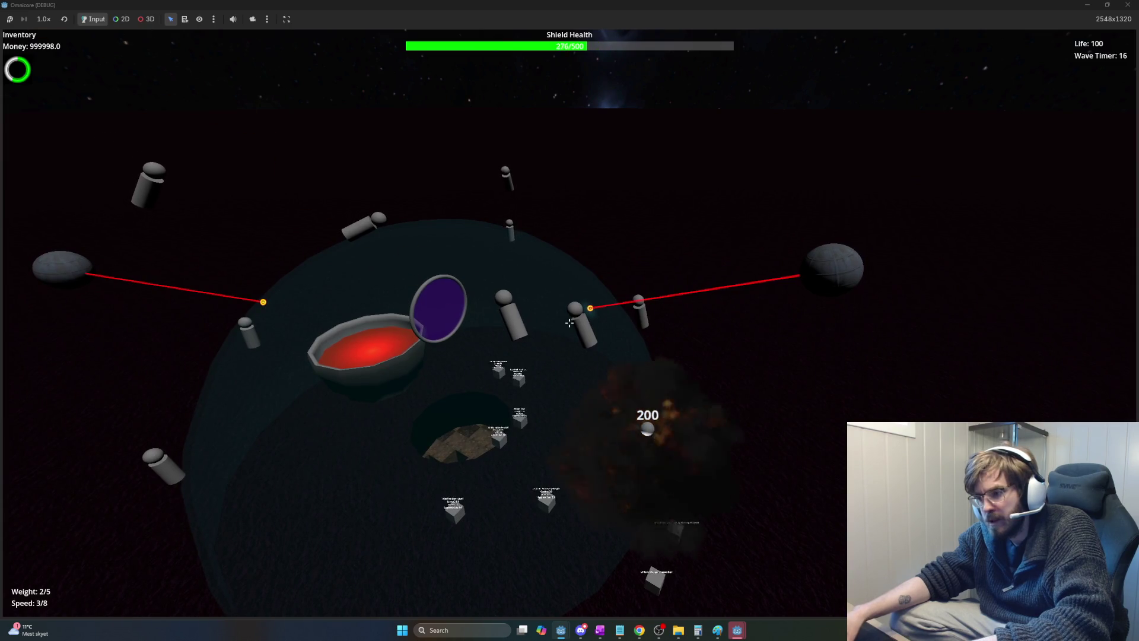
key("d")
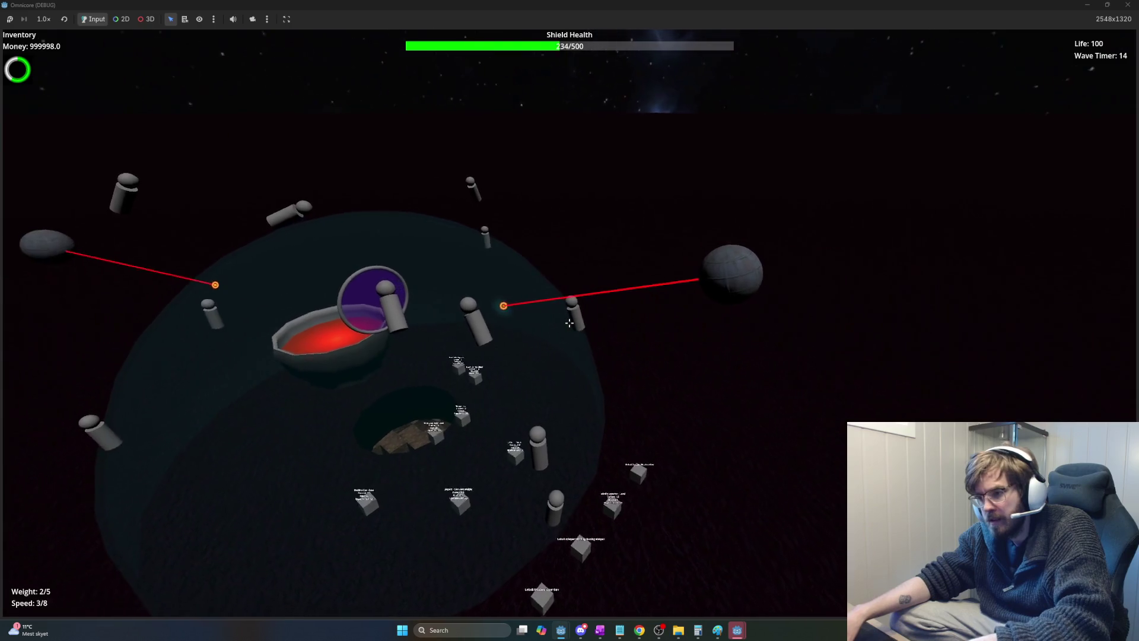
key("shift")
key("a")
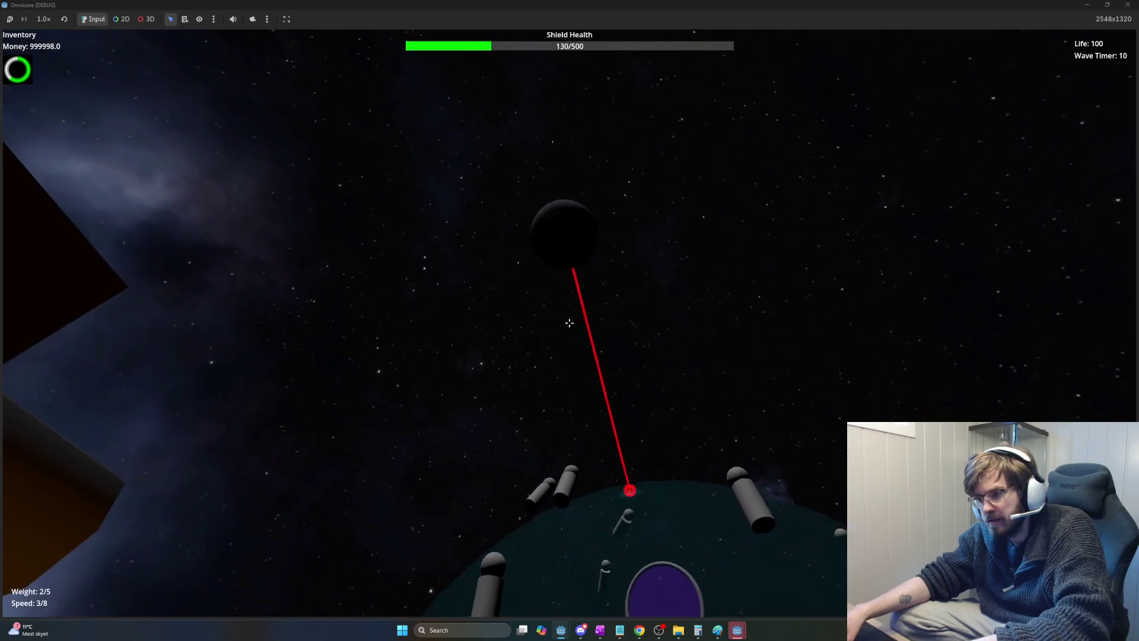
key("a")
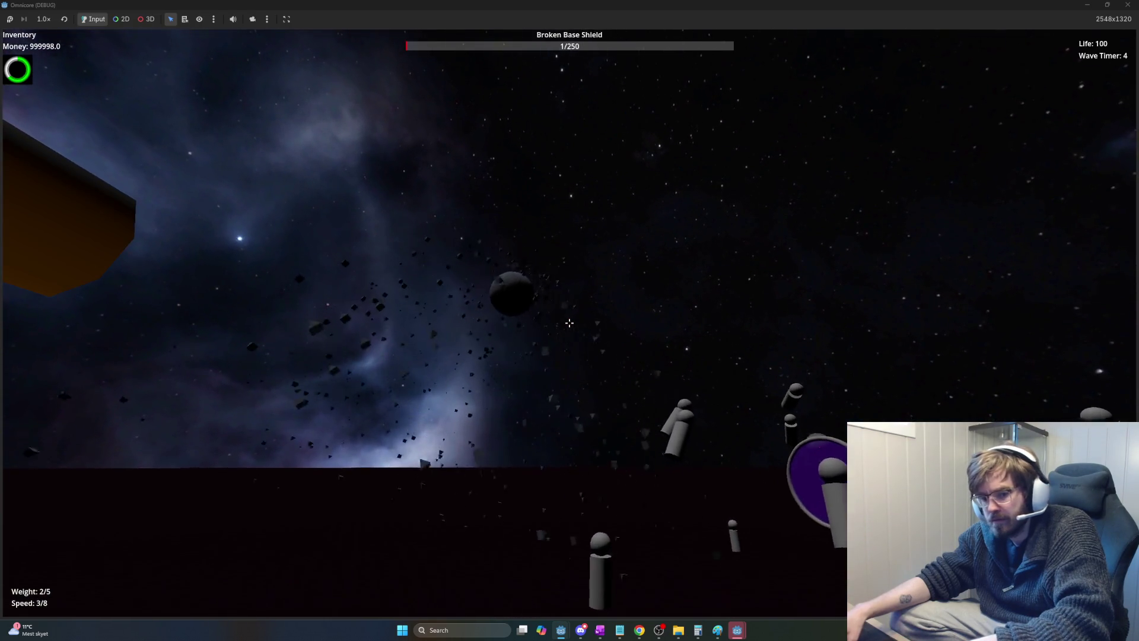
key("F8")
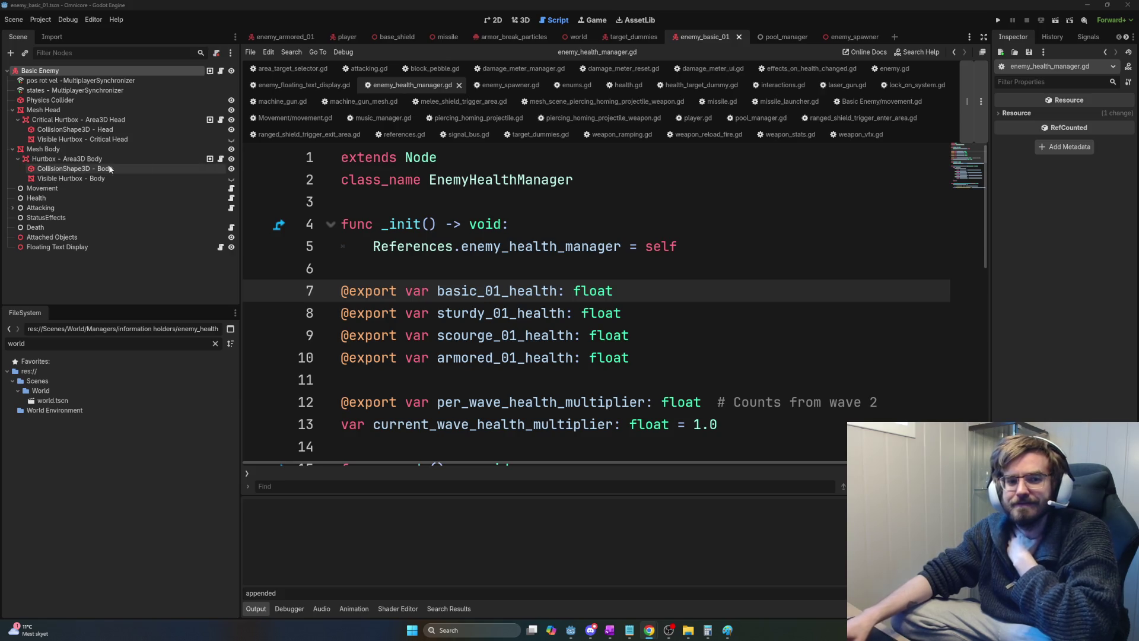
Scroll enemy_health_manager.gd down to the wave_starting connection and get_enemy_health function.
scroll(664, 270, "down", 2)
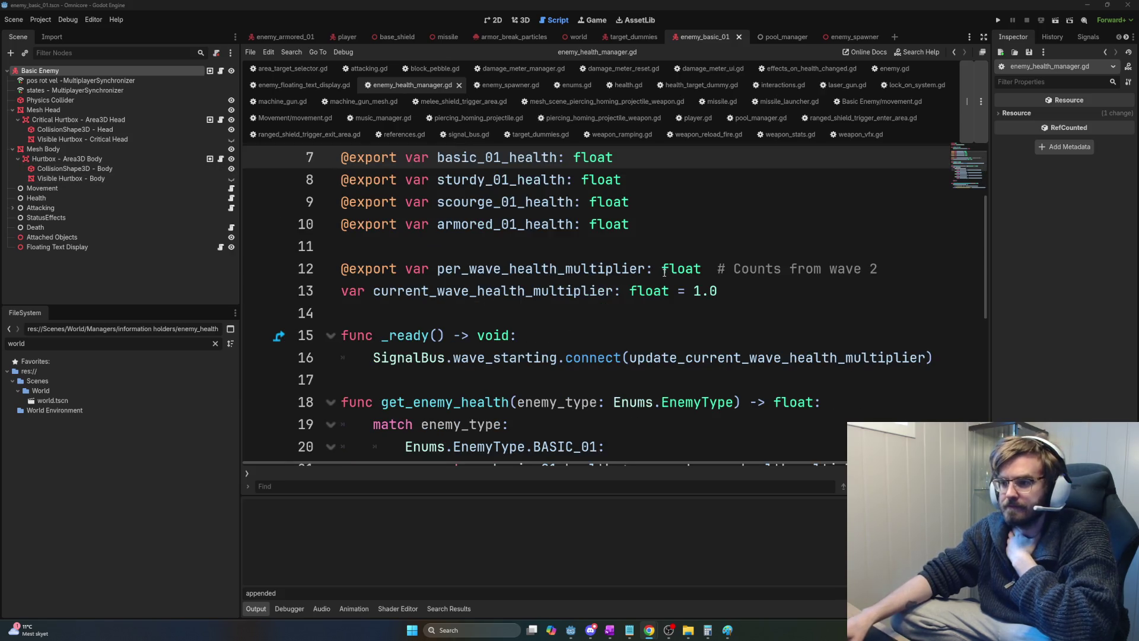